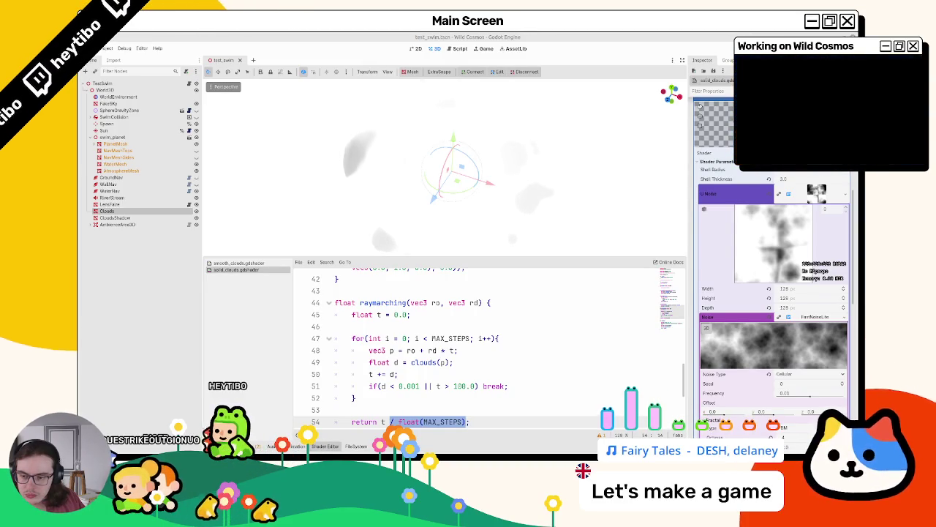
Step: Glance over the smooth_clouds shader code, then return to solid_clouds
scroll(477, 299, "up", 12)
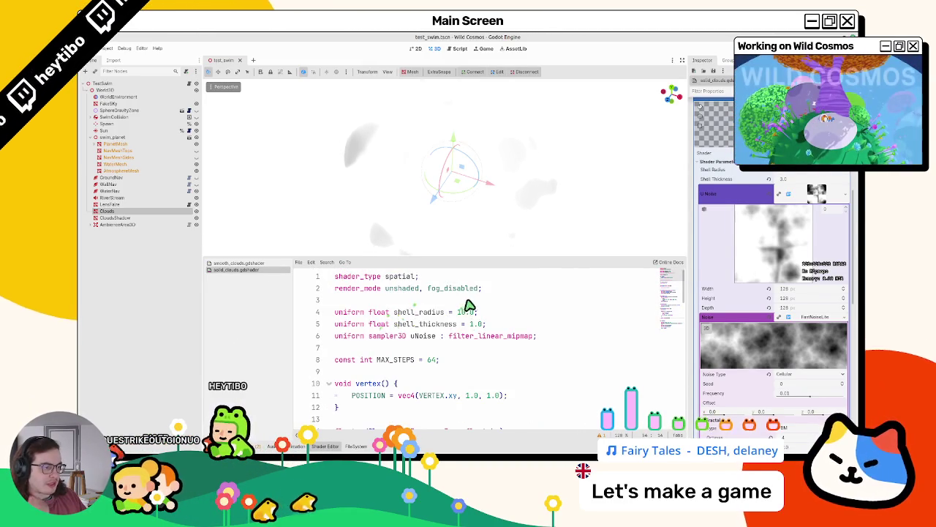
left_click(233, 264)
scroll(448, 325, "up", 10)
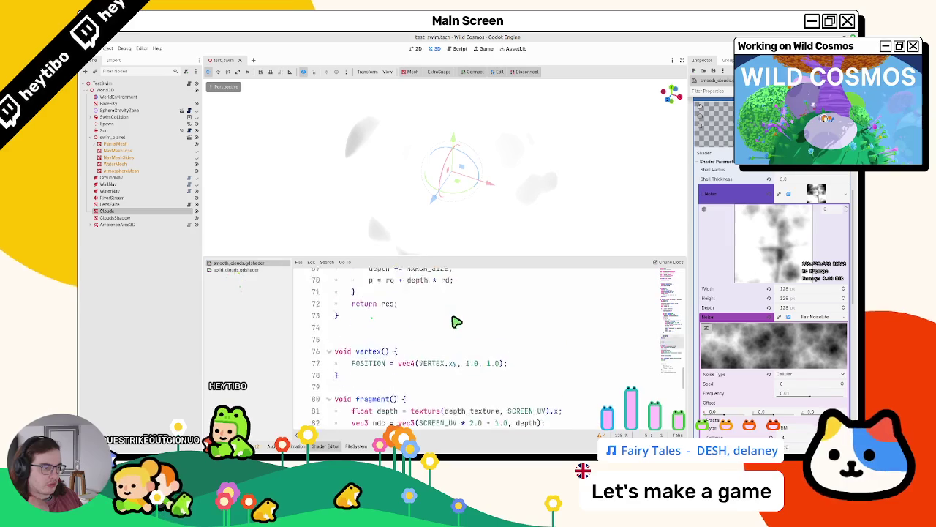
scroll(424, 328, "up", 12)
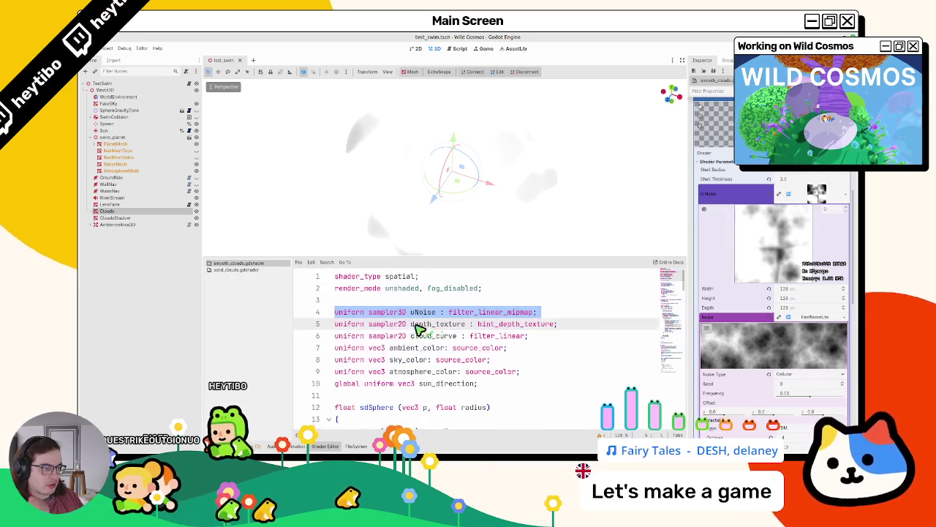
left_click(234, 270)
Step: Change MAX_STEPS from 64 to 32, then undo it back to 64
double_click(431, 360)
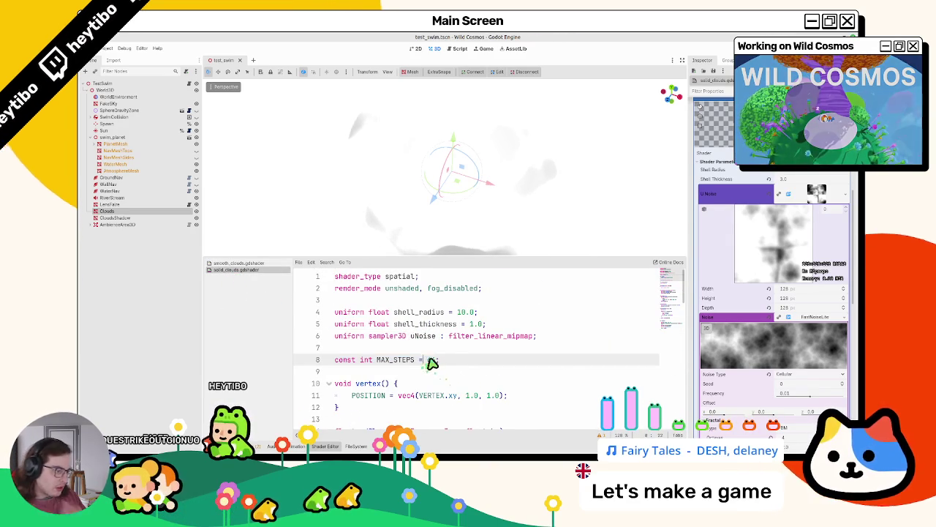
type("32")
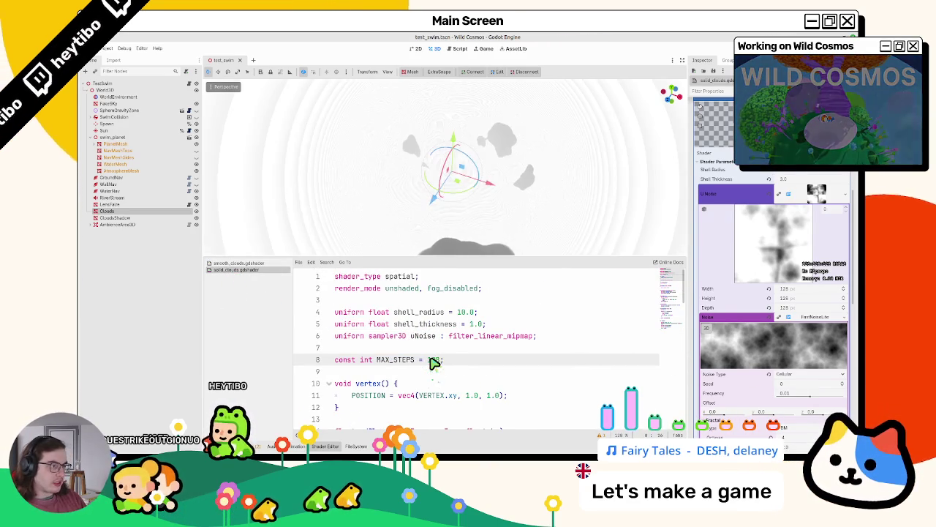
key("ctrl+z")
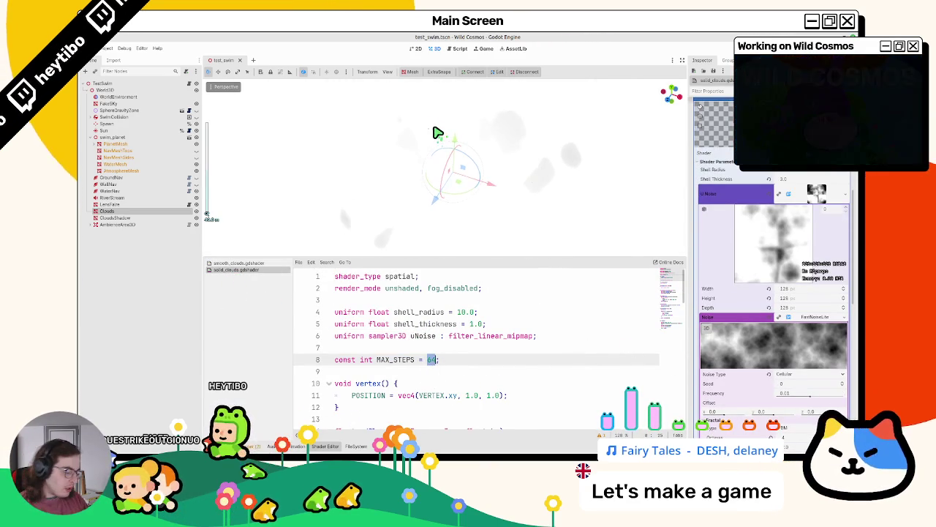
Step: Bring up the scene quick-open search instead of the file-open dialog
key("ctrl+o")
key("Escape")
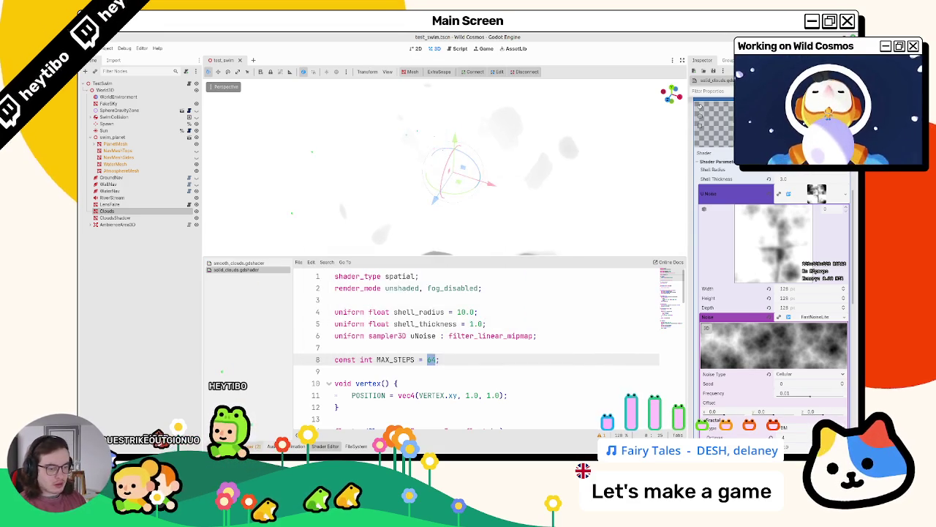
key("ctrl+shift+o")
Step: Open black_hole.tscn and review core_raymarch's return vec4(p, t) line
type("black")
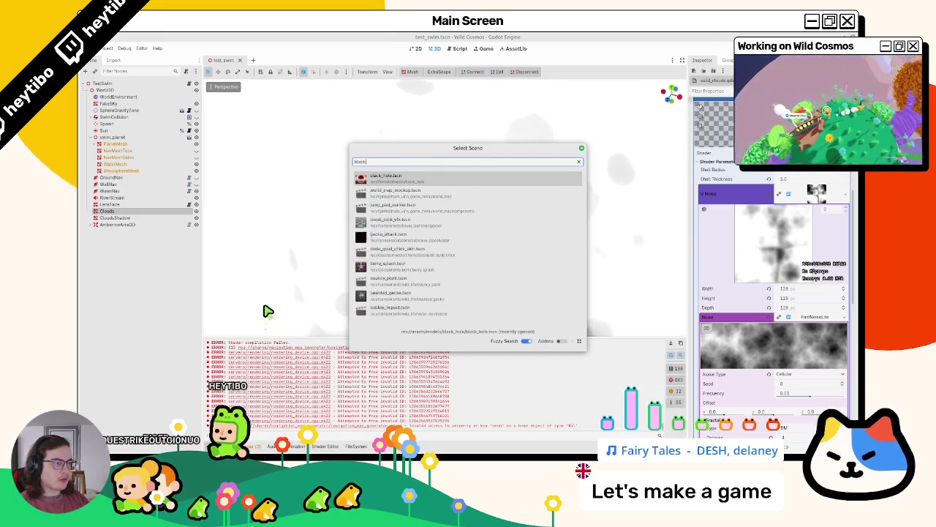
key("Return")
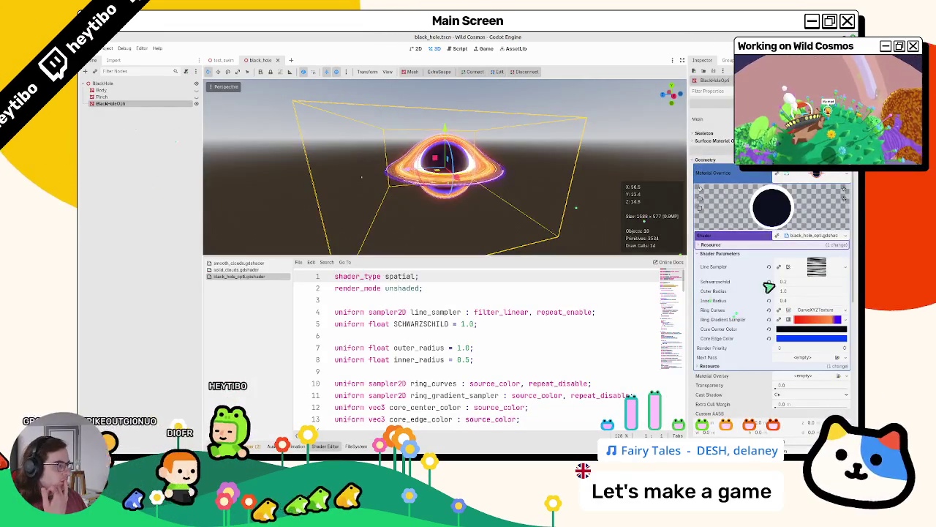
scroll(497, 364, "down", 1)
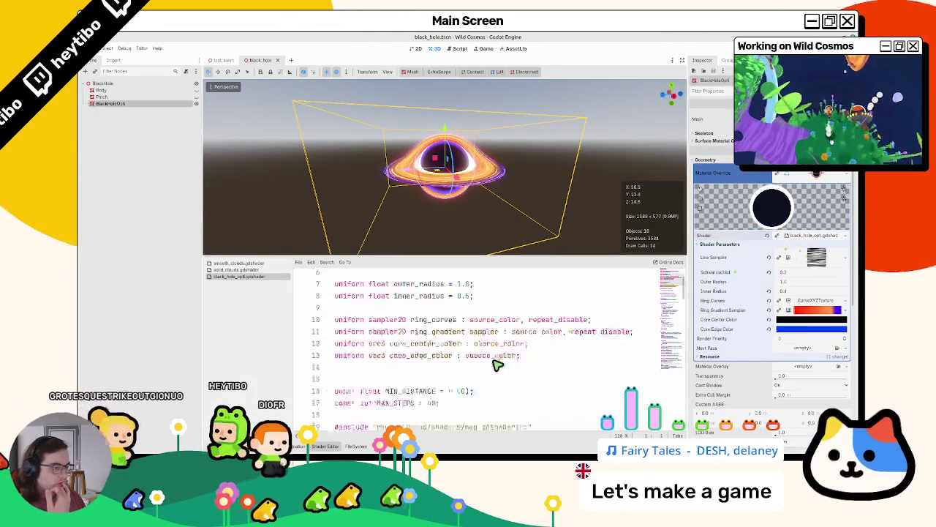
scroll(497, 364, "down", 20)
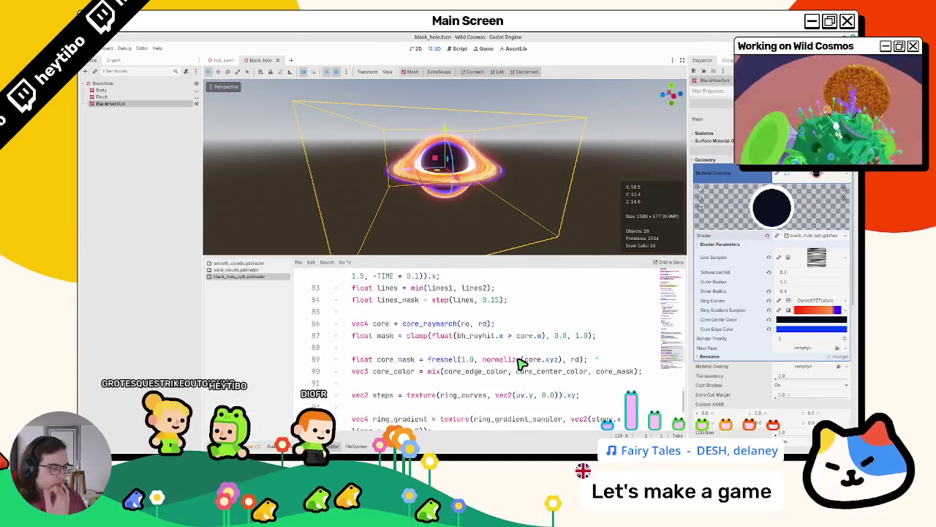
scroll(522, 365, "down", 3)
scroll(512, 361, "up", 12)
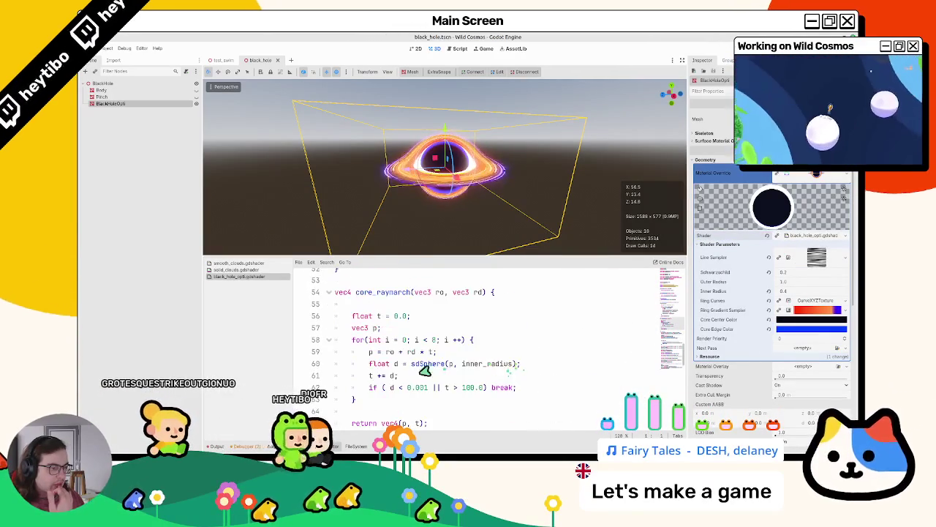
scroll(381, 379, "down", 1)
left_click(394, 391)
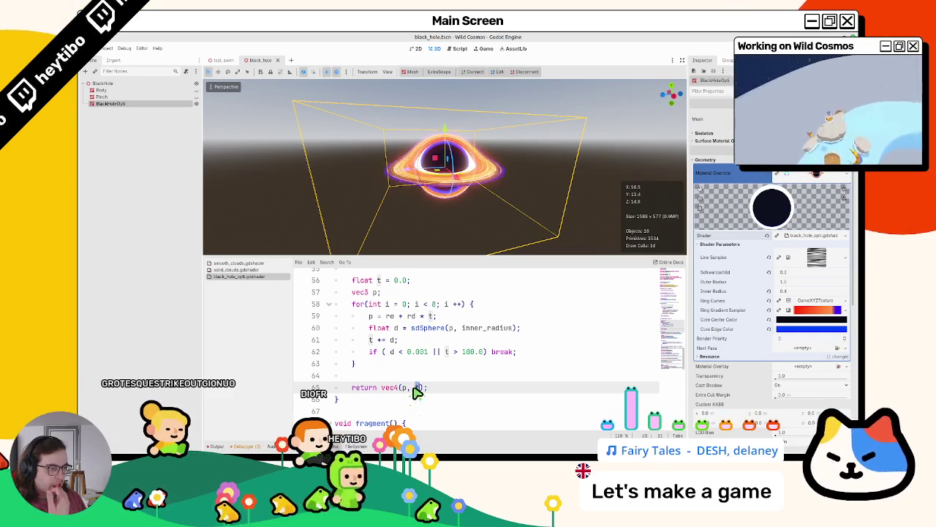
Step: Examine the core variable on line 86, then go back to the solid_clouds shader
scroll(417, 392, "up", 3)
scroll(435, 209, "up", 2)
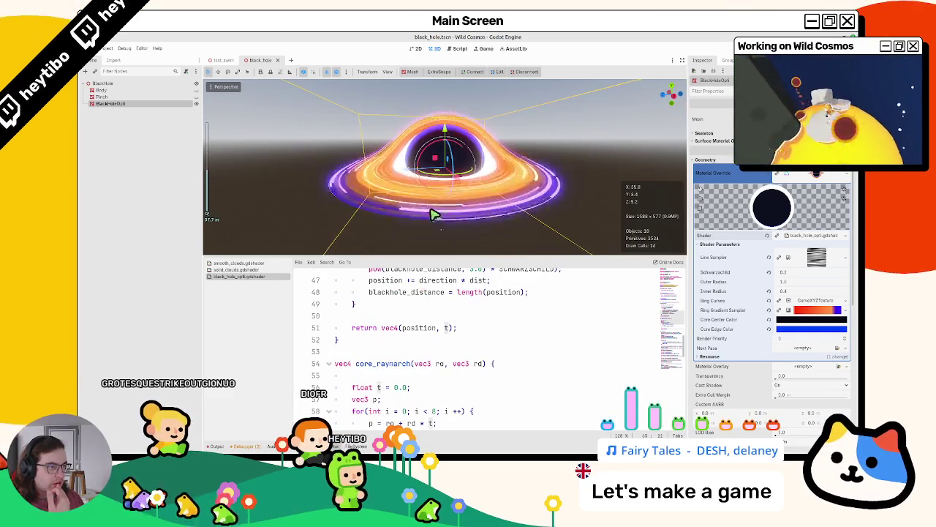
scroll(410, 366, "down", 3)
scroll(407, 384, "up", 2)
scroll(398, 377, "down", 11)
scroll(395, 373, "down", 2)
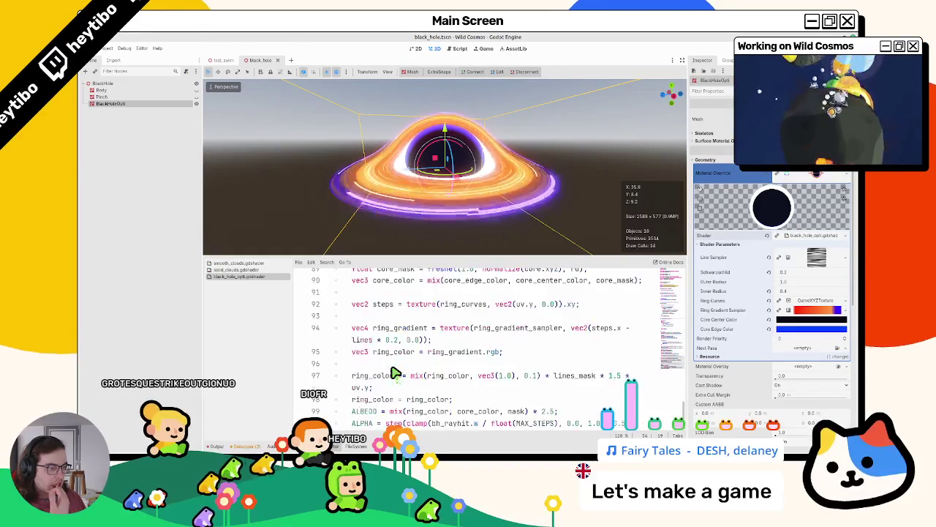
scroll(391, 366, "up", 2)
double_click(381, 340)
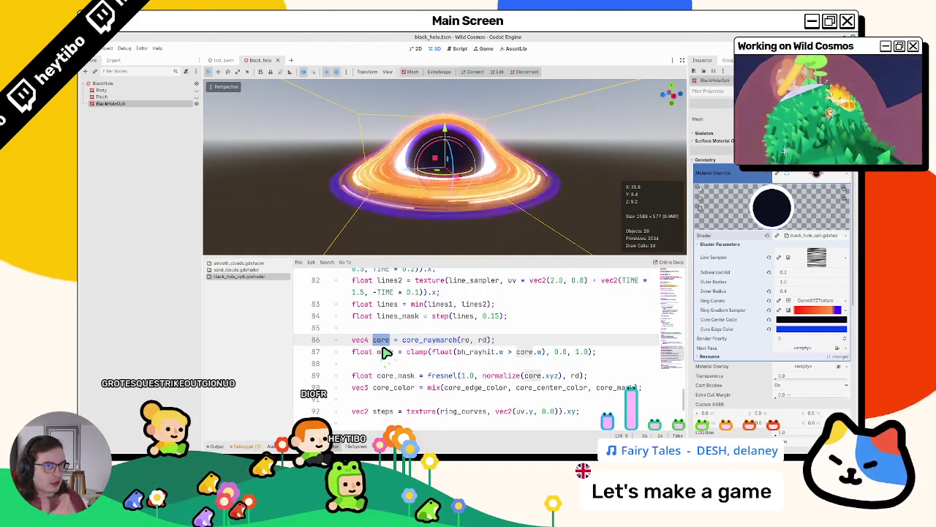
scroll(395, 351, "up", 8)
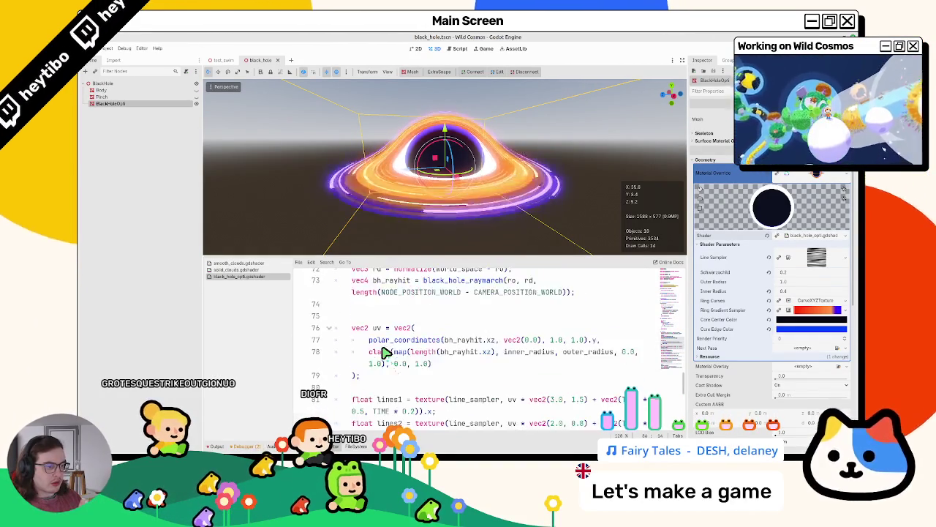
scroll(419, 356, "down", 8)
left_click(235, 269)
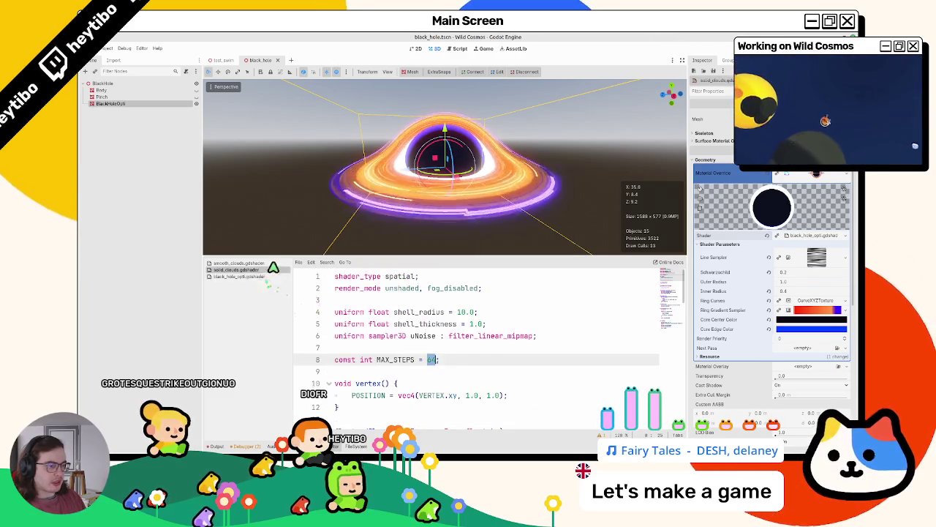
Step: Switch back to the test_swim scene and locate p in the raymarching loop
left_click(236, 263)
left_click(235, 270)
left_click(235, 61)
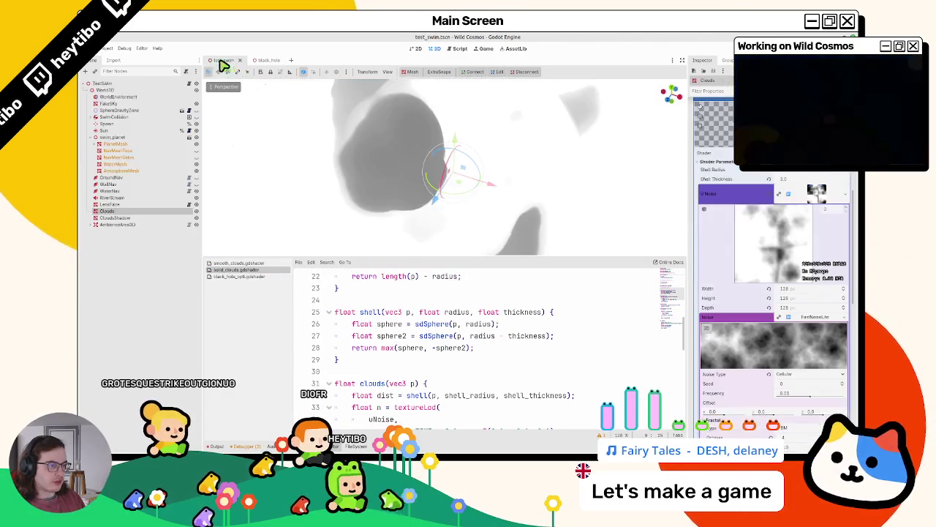
scroll(454, 359, "down", 10)
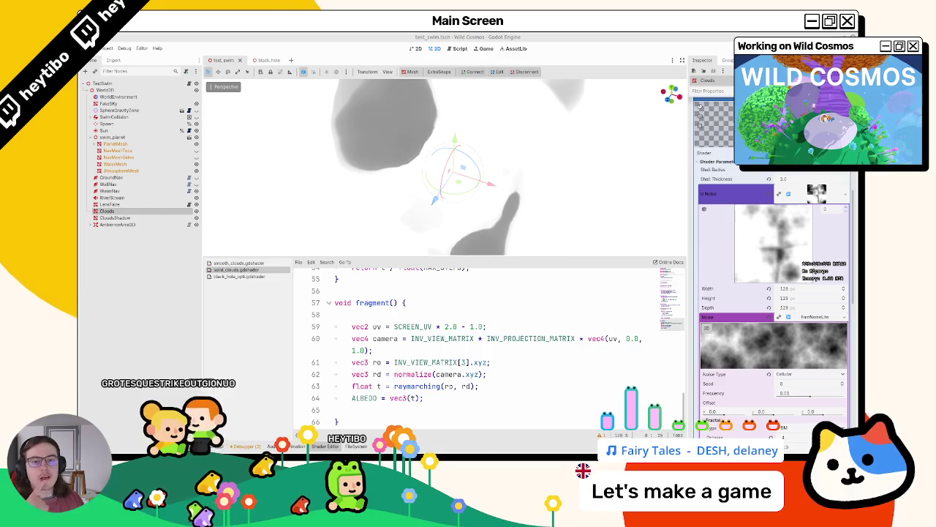
scroll(434, 371, "up", 5)
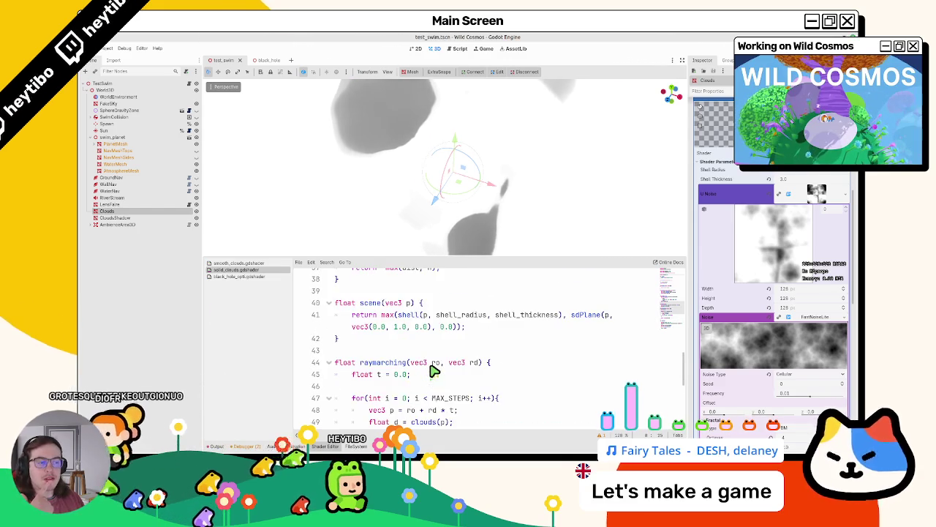
scroll(434, 371, "down", 1)
double_click(392, 374)
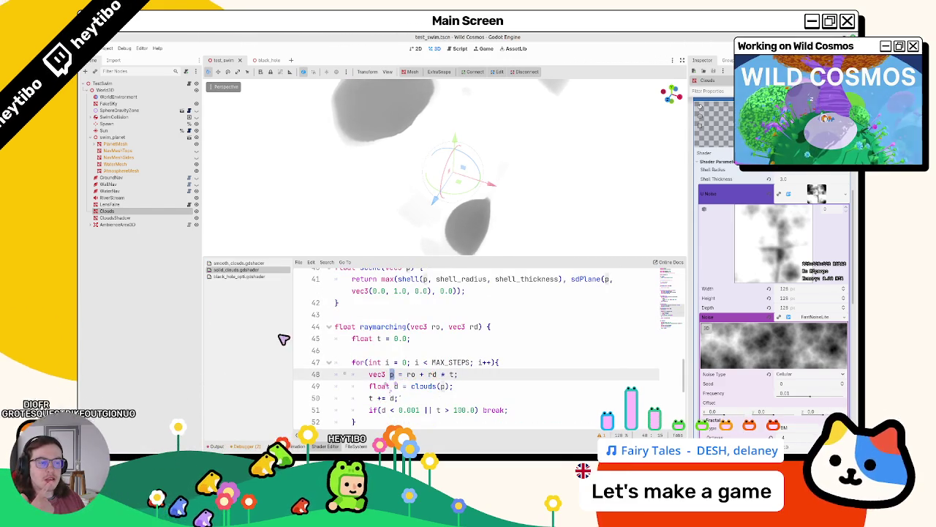
Step: Compare the loop against black_hole_opti's raymarch code
left_click(265, 277)
scroll(414, 359, "up", 10)
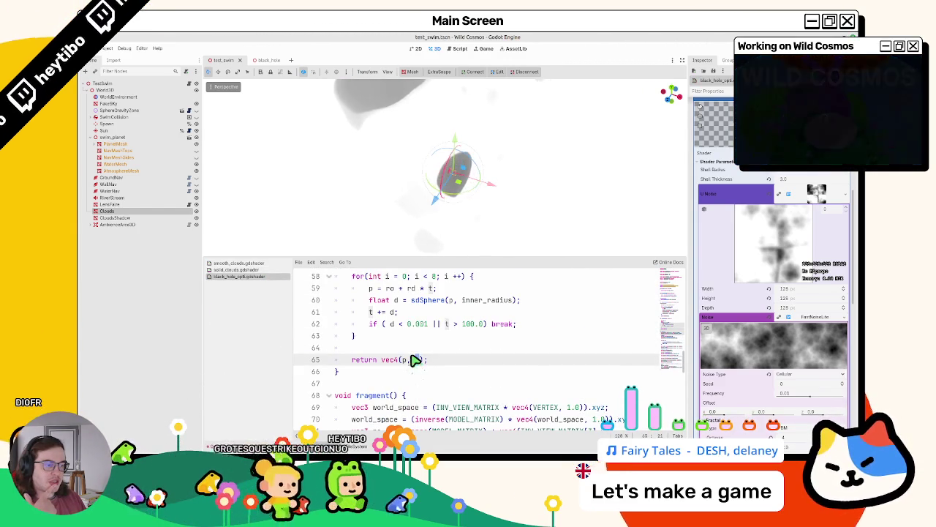
scroll(407, 363, "up", 2)
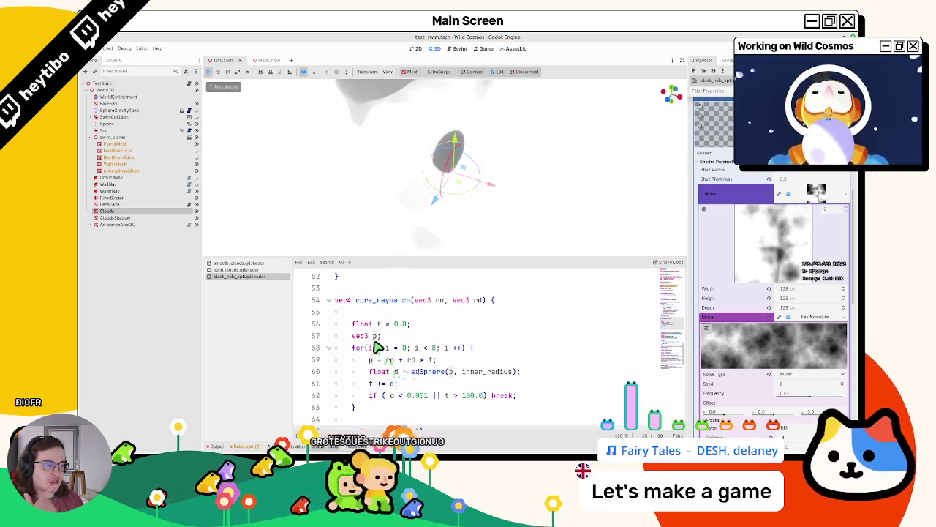
left_click_drag(351, 335, 382, 335)
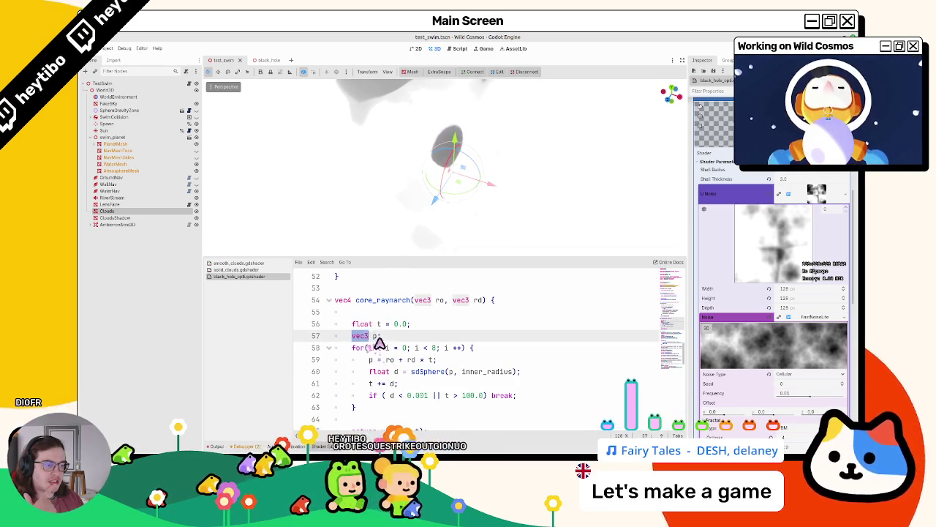
left_click(240, 270)
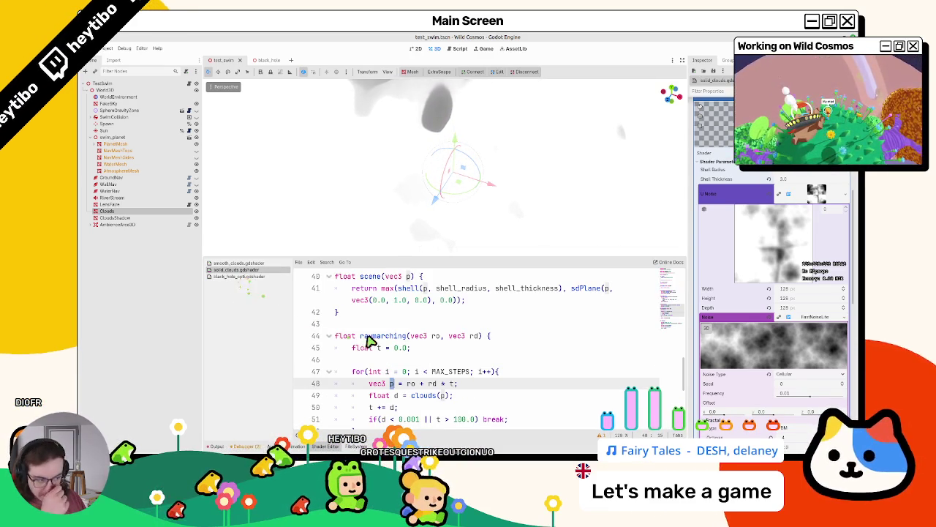
Step: Declare vec3 p before the loop and assign p = ro + rd * t inside it
left_click_drag(369, 383, 395, 385)
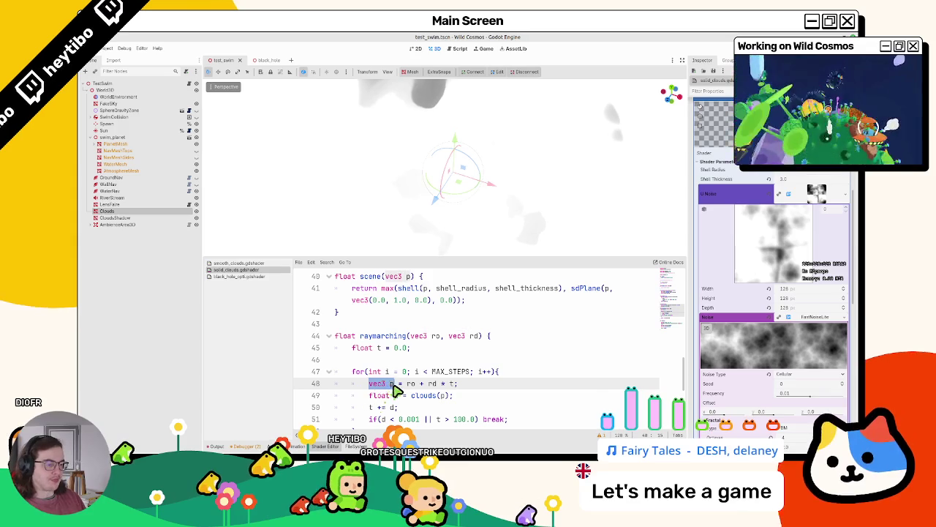
left_click(249, 276)
left_click(245, 270)
type("vec3 p;")
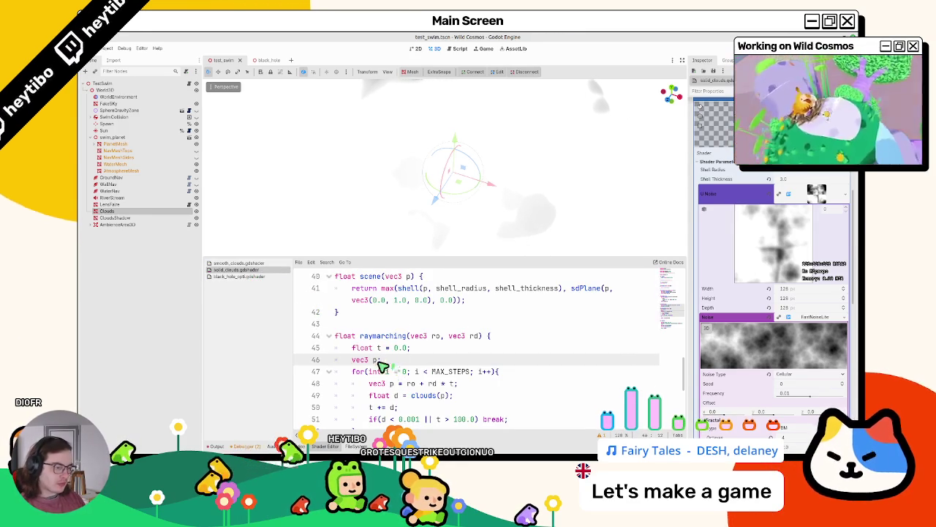
left_click(389, 384)
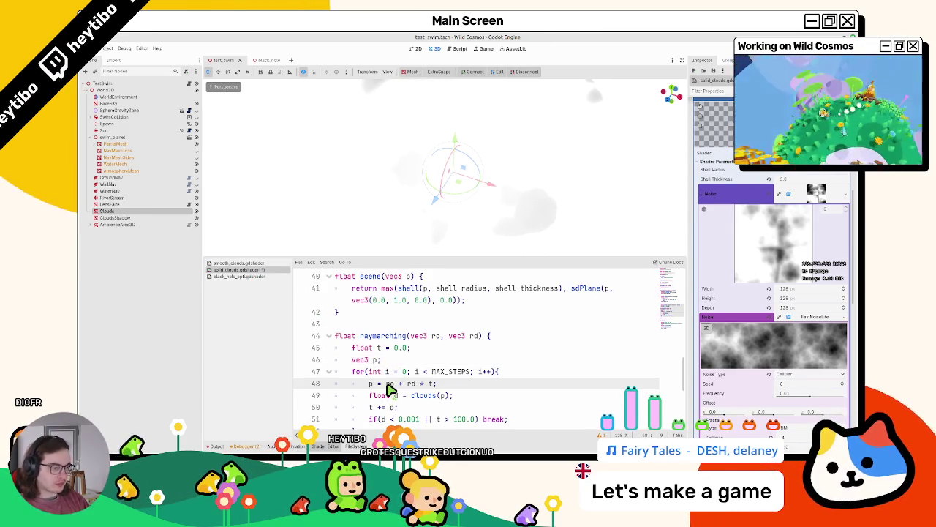
scroll(395, 361, "down", 3)
left_click_drag(382, 349, 462, 348)
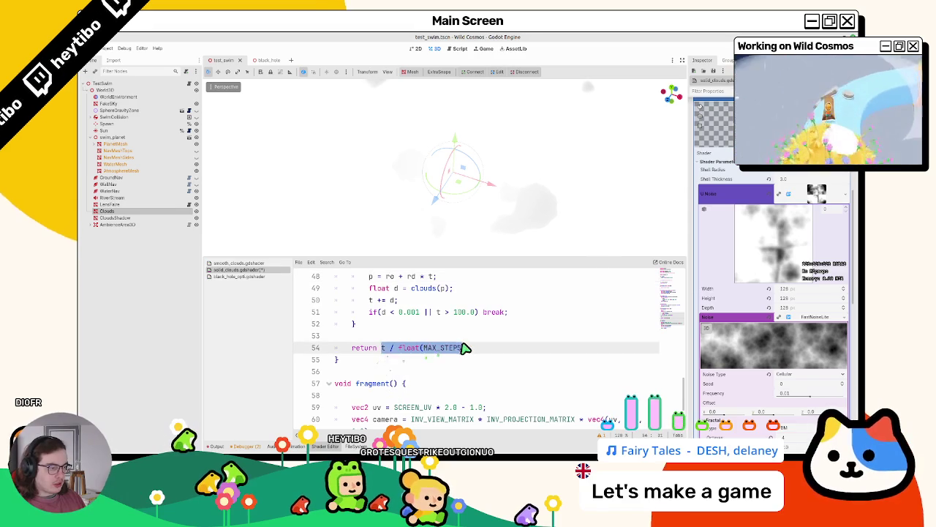
Step: Make raymarching return vec4(p, t) with a vec4 return type
type("n vec")
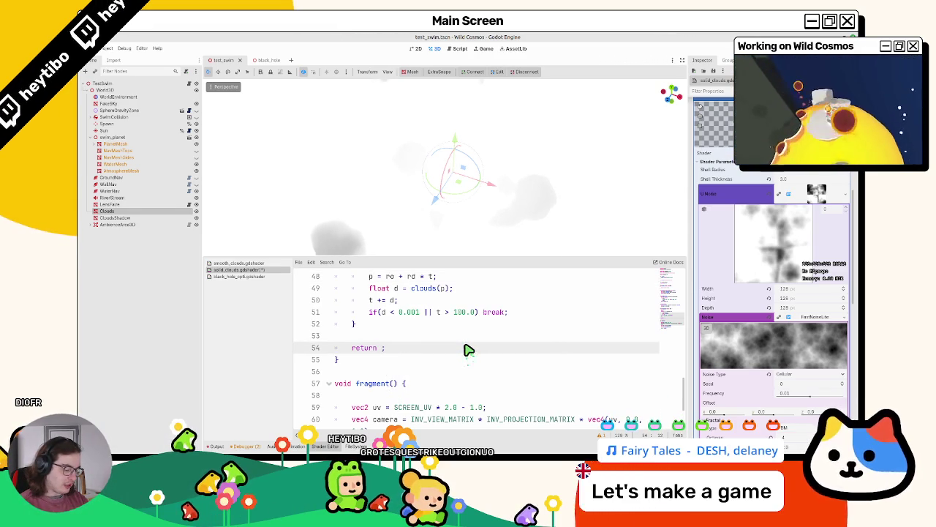
type("4(p")
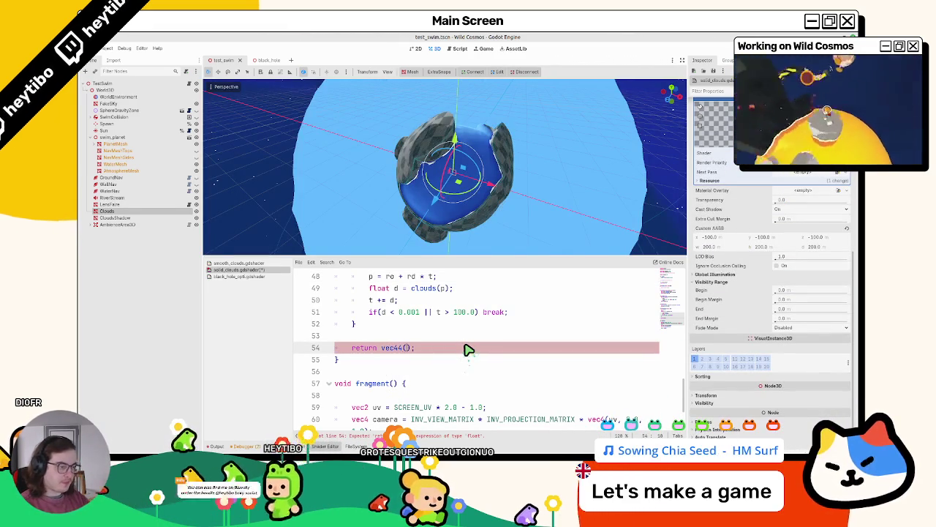
type(", t")
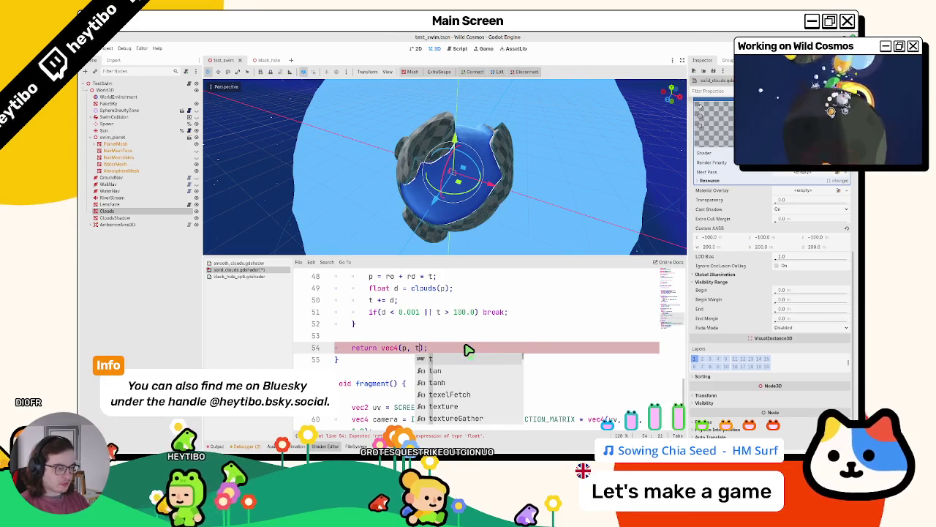
key("Escape")
scroll(435, 359, "up", 1)
scroll(425, 371, "up", 1)
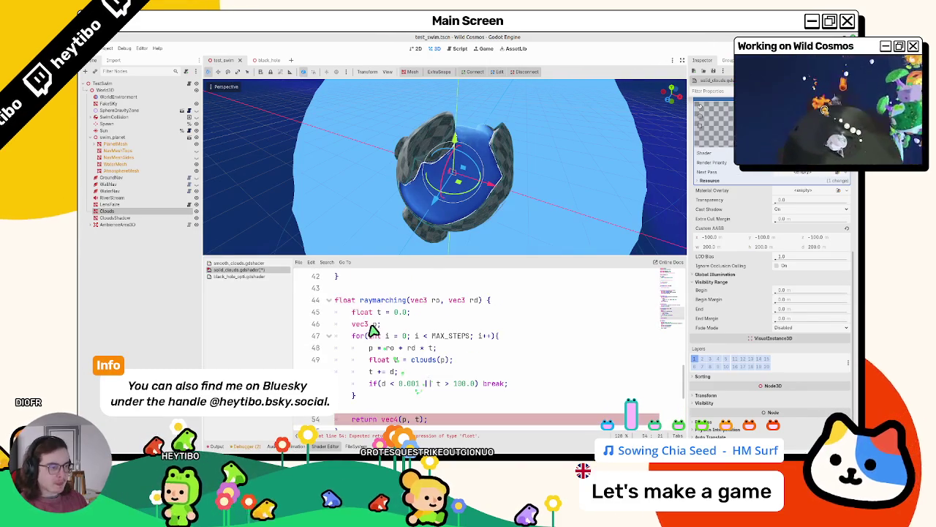
double_click(343, 300)
type("vec4")
Step: Store the raymarching(ro, rd) call in vec4 res and set ALBEDO from res.xyz
double_click(373, 300)
key("ctrl+f")
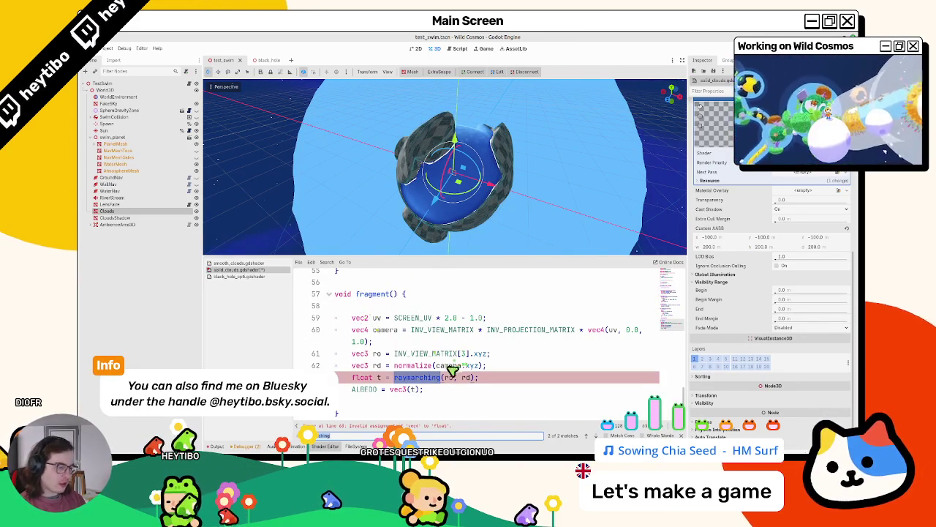
left_click(378, 379)
type("vec4")
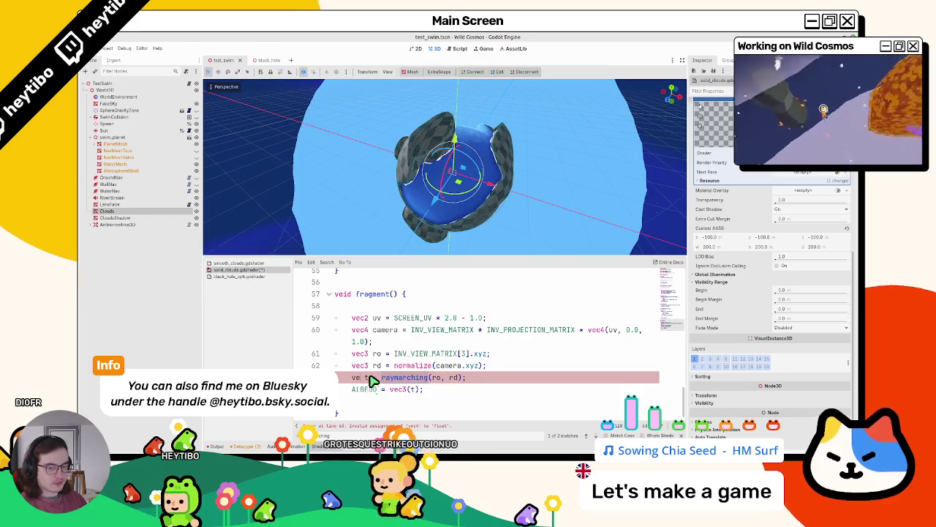
double_click(374, 377)
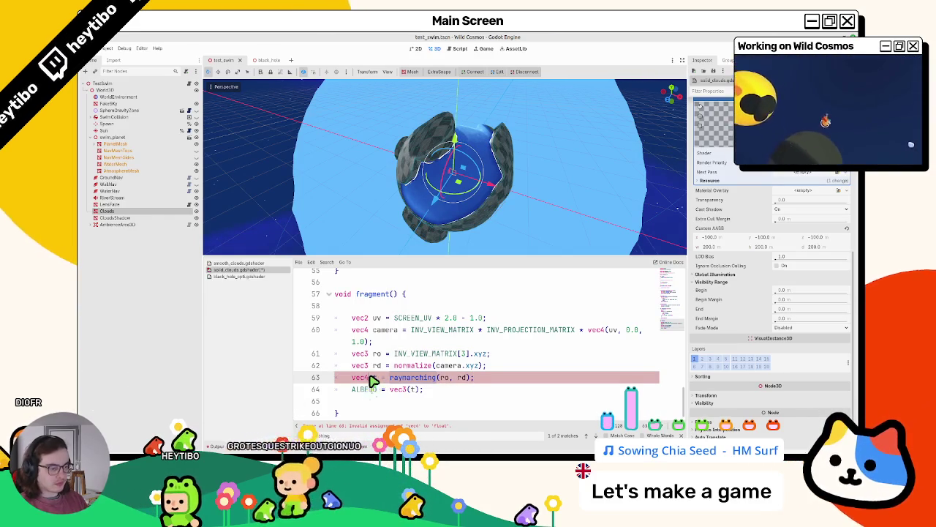
type("res")
key("Escape")
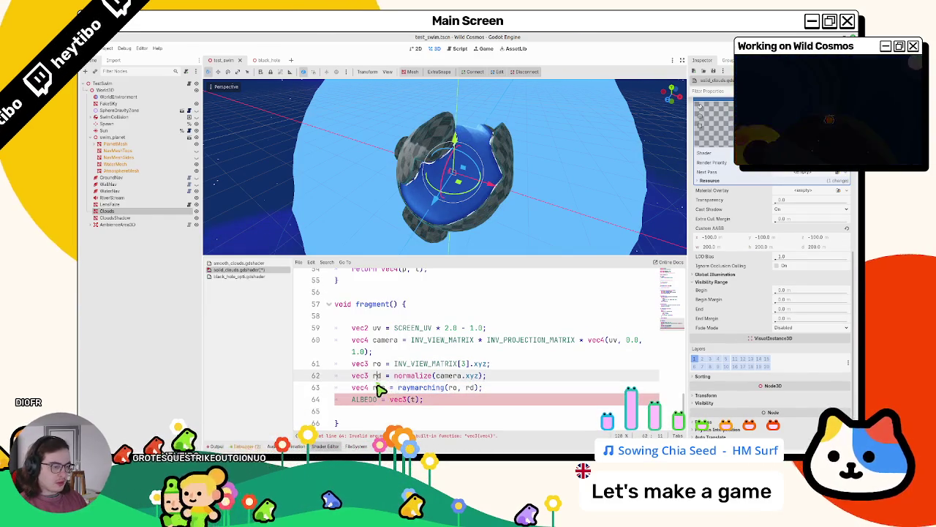
double_click(412, 399)
type("res.xyz")
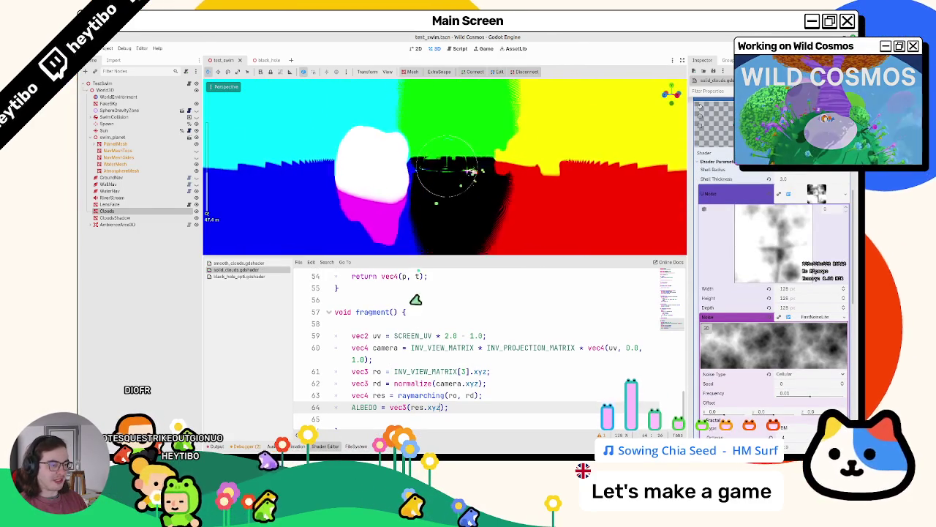
Step: Add ALPHA = step(0.1, res.a), then look up cone_raymarch in black_hole_opti.gdshader
key("Return")
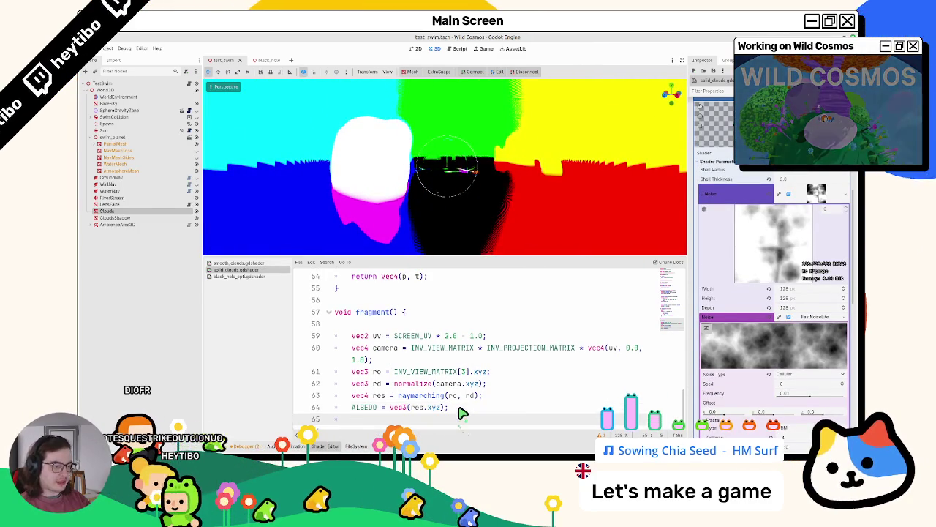
type("ALPHA = ")
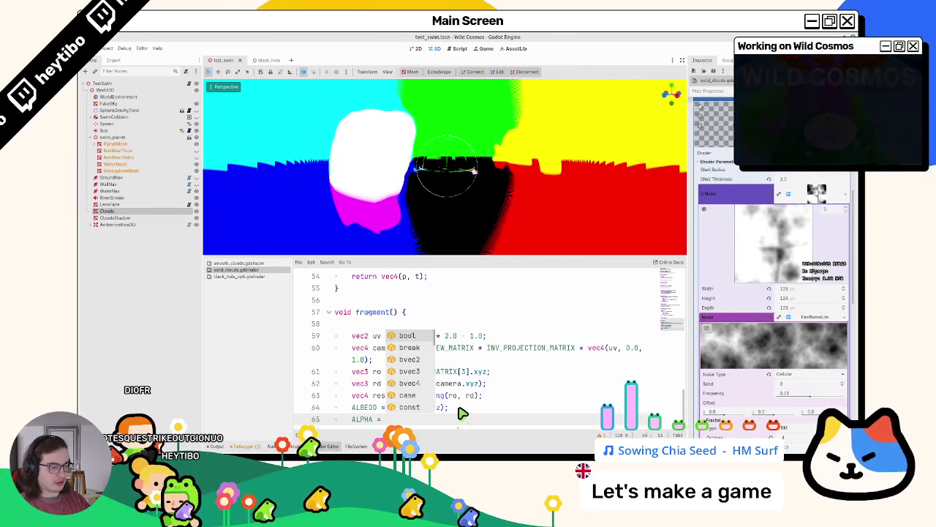
type("res.")
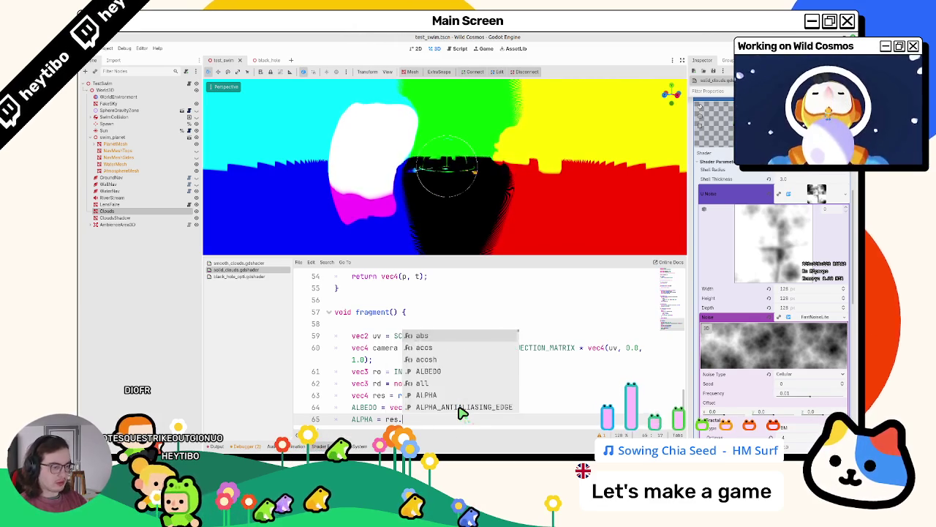
type("a")
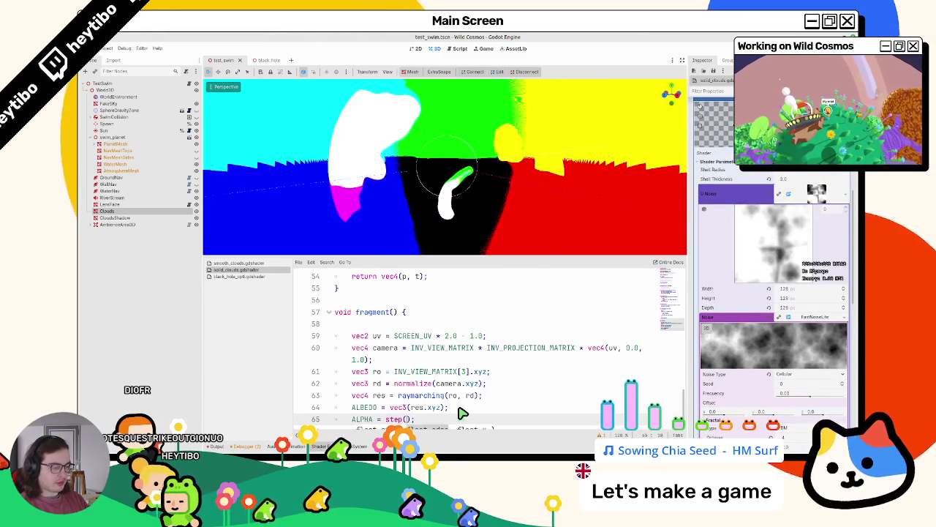
type(" res.a")
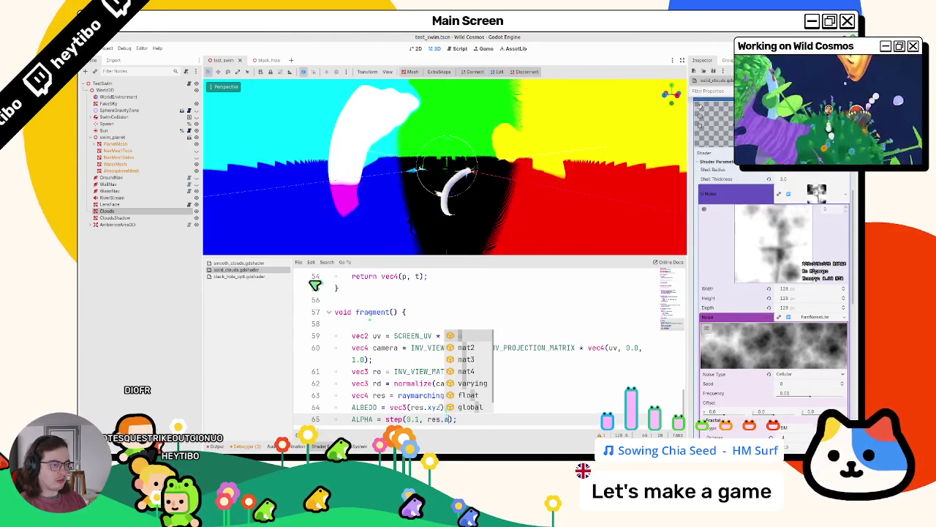
left_click(238, 275)
scroll(370, 375, "up", 3)
double_click(370, 375)
key("ctrl+f")
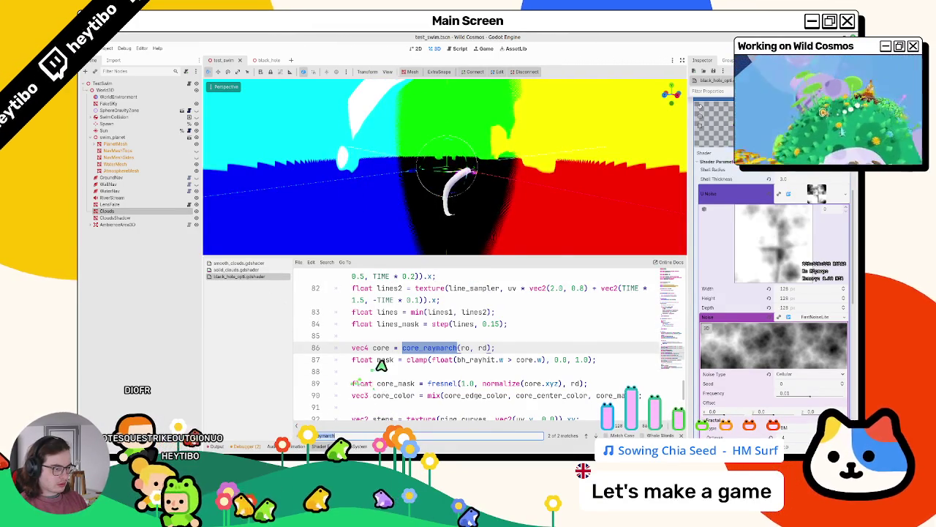
Step: Inspect black_hole_opti's clamp and core.w mask line across the core_raymarch matches
left_click_drag(516, 359, 539, 360)
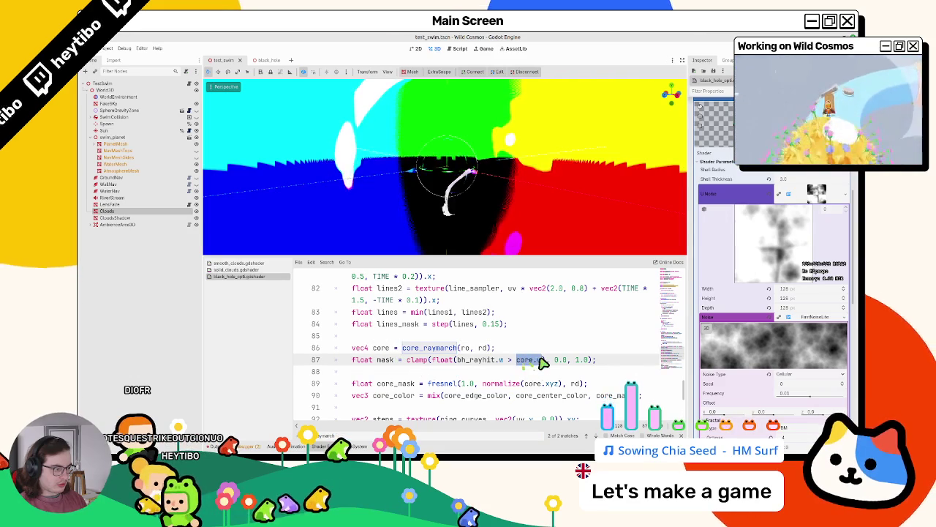
double_click(411, 360)
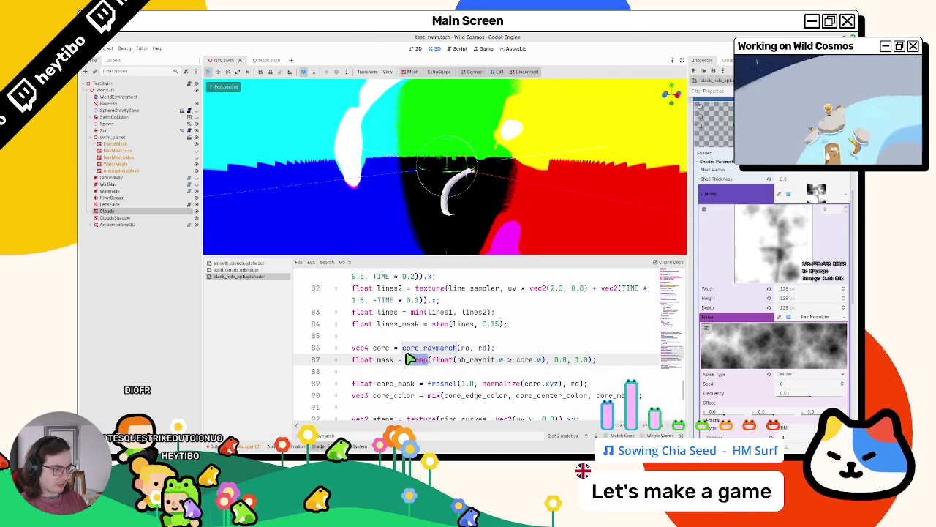
key("shift+F3")
key("shift+F3")
key("shift+F3")
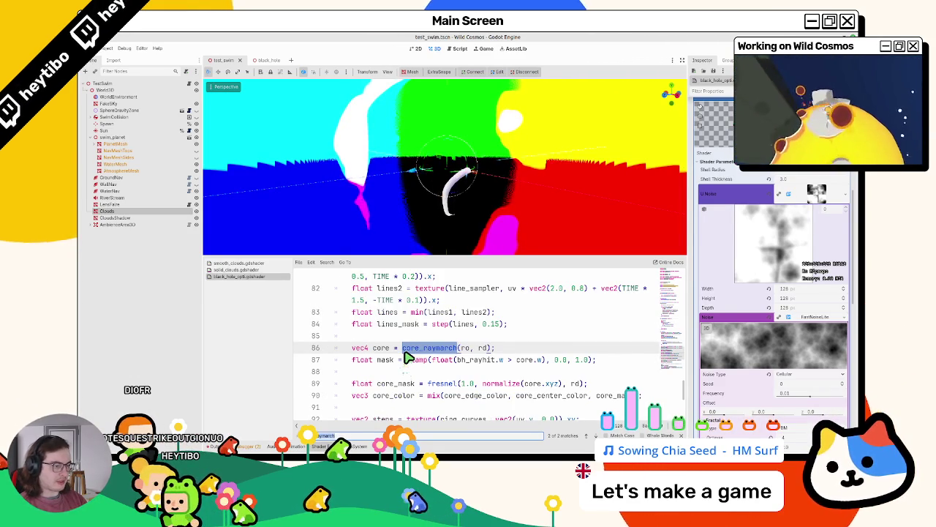
Step: Try ALPHA step thresholds of 0.5 and 0.01 in solid_clouds, saving to recompile
left_click(245, 269)
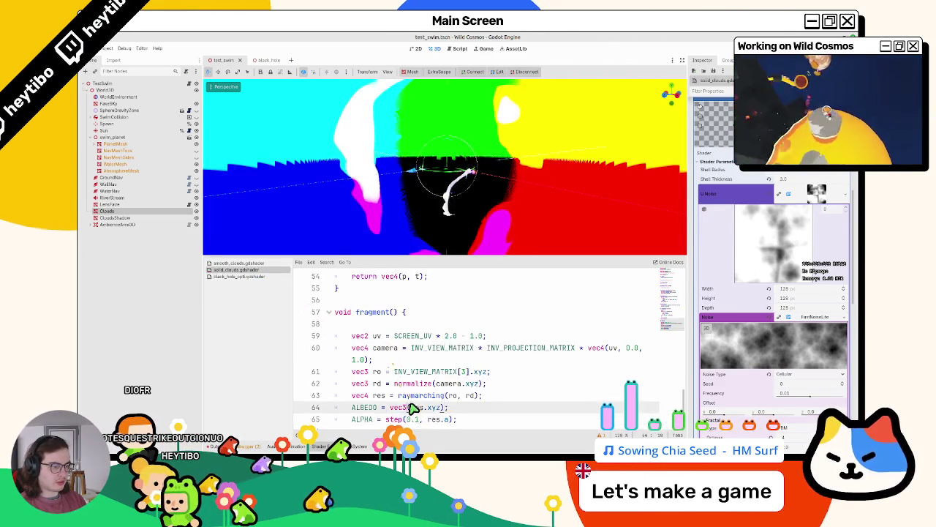
scroll(423, 407, "up", 5)
scroll(422, 407, "down", 5)
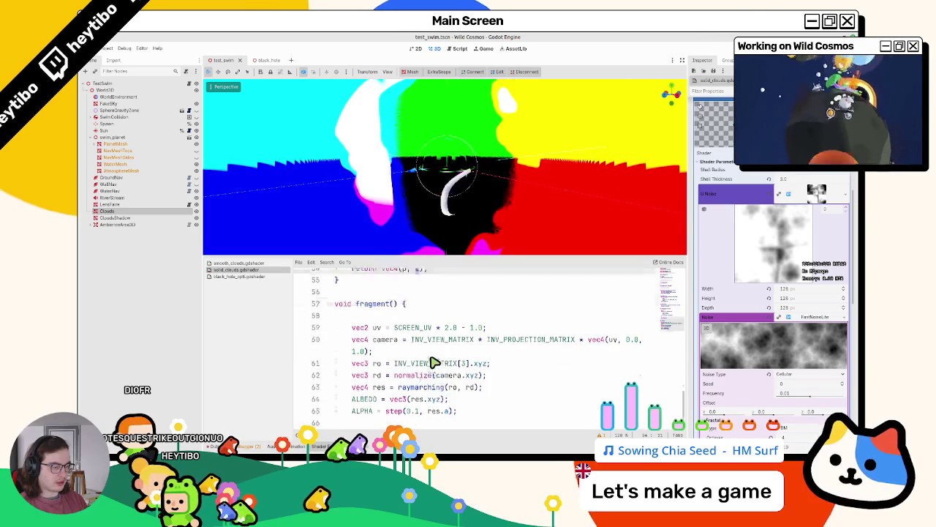
left_click(418, 397)
key("BackSpace")
type("5")
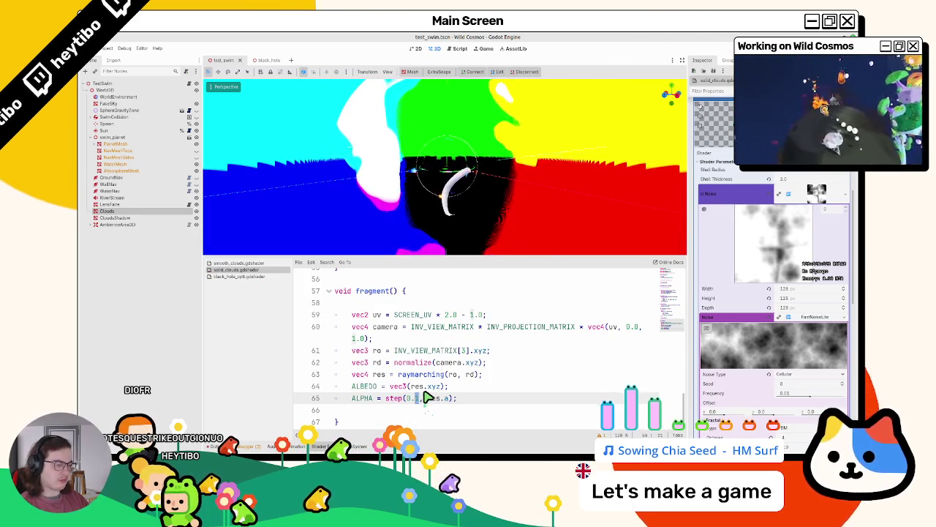
key("ctrl+s")
key("BackSpace")
type("01")
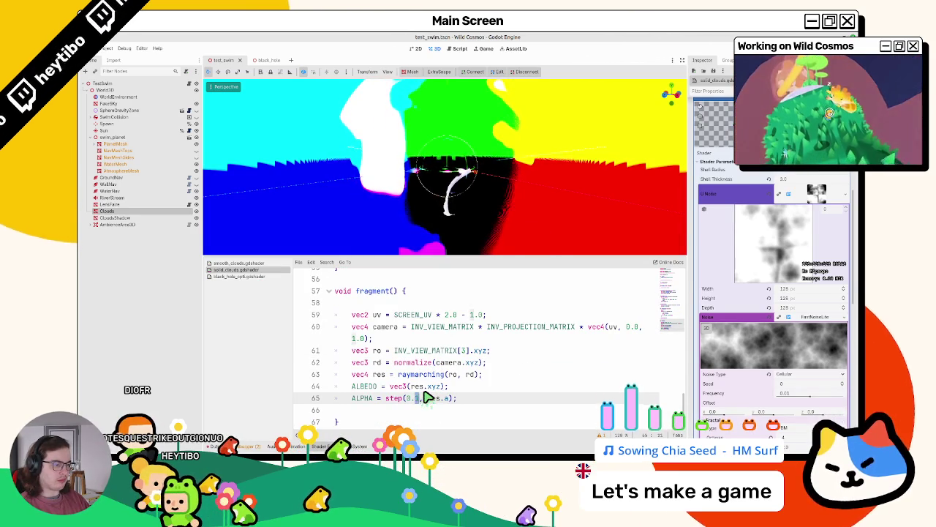
key("BackSpace")
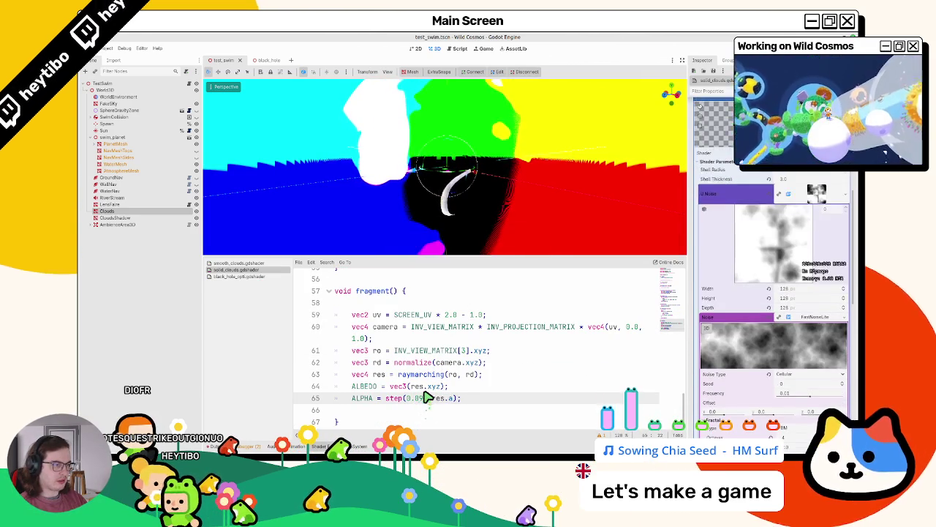
type("1")
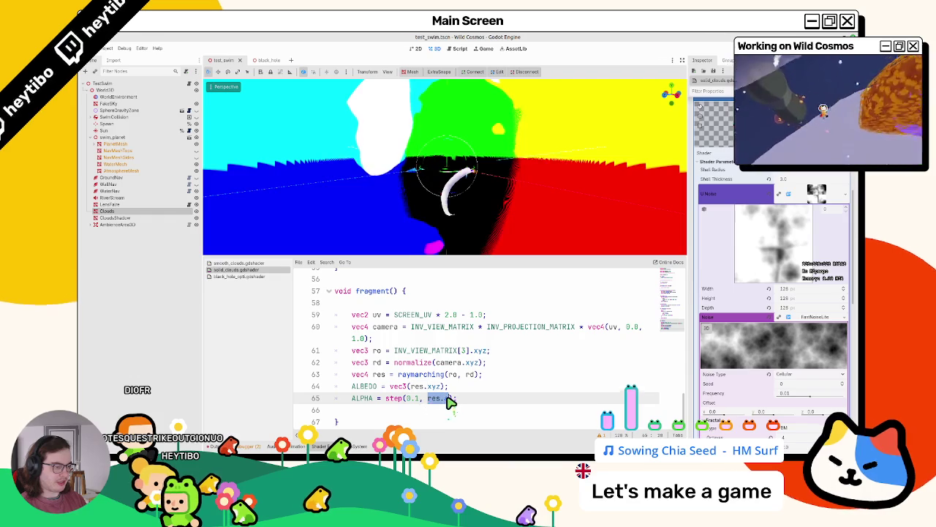
Step: Replace step(0.1, res.a) with round(res.a) for ALPHA
left_click_drag(386, 398, 453, 398)
key("BackSpace")
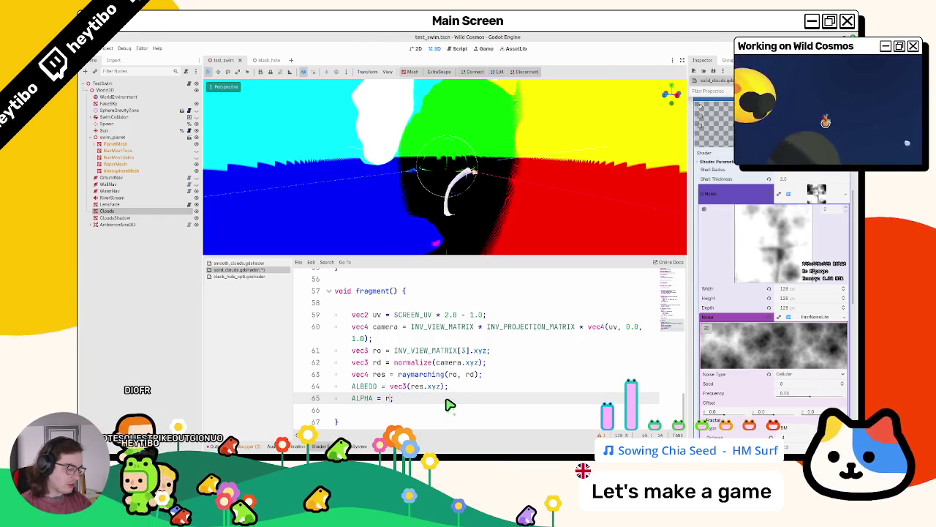
type("round(res.a)")
scroll(439, 402, "up", 4)
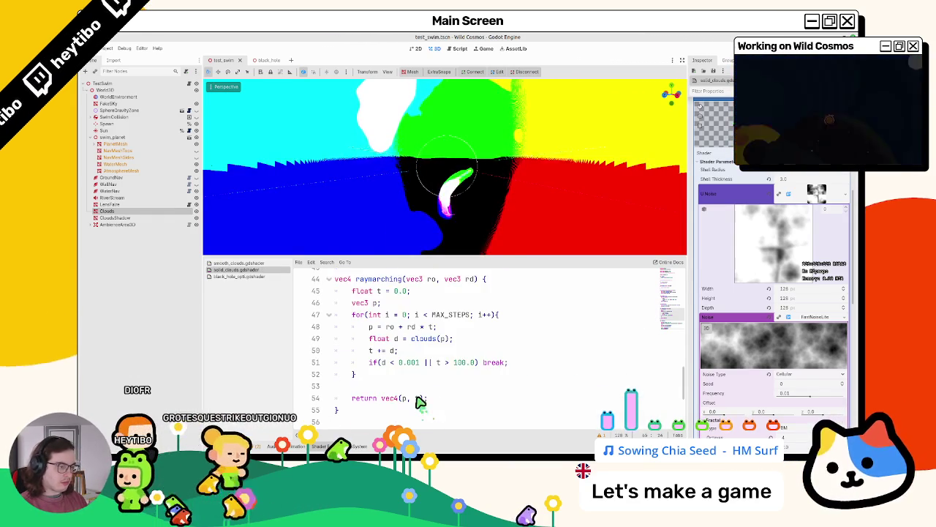
Step: Return vec4(p, t / float(MAX_STEPS)) and set ALPHA to round(1.0-res.a)
left_click(421, 398)
type("/ float(")
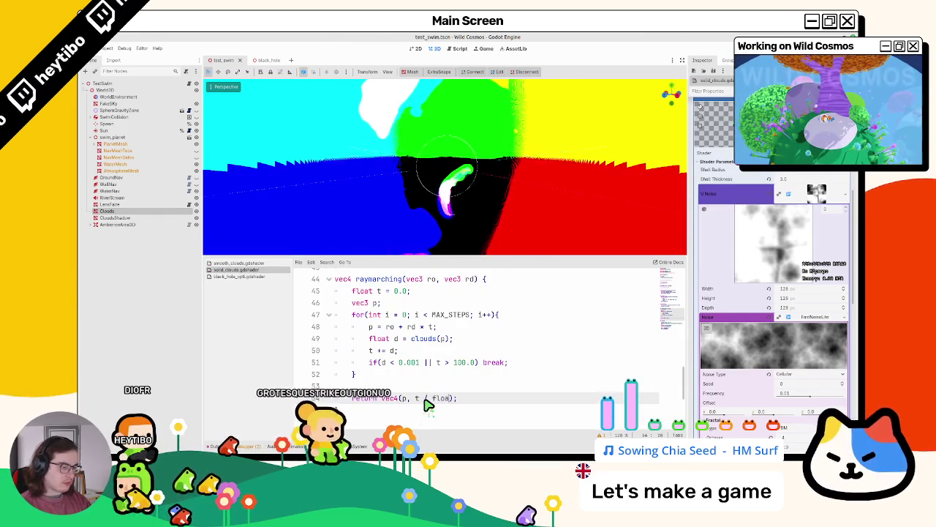
type("MAX_STEPS")
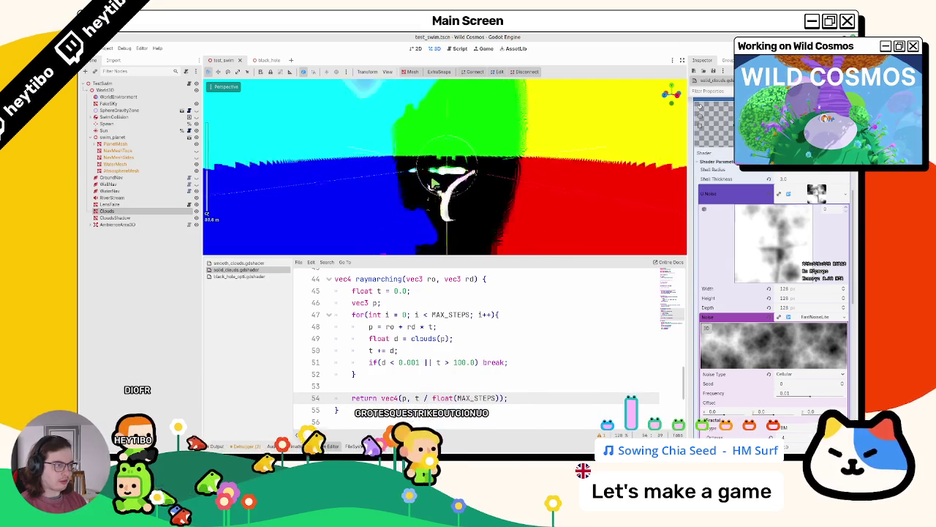
scroll(439, 393, "down", 4)
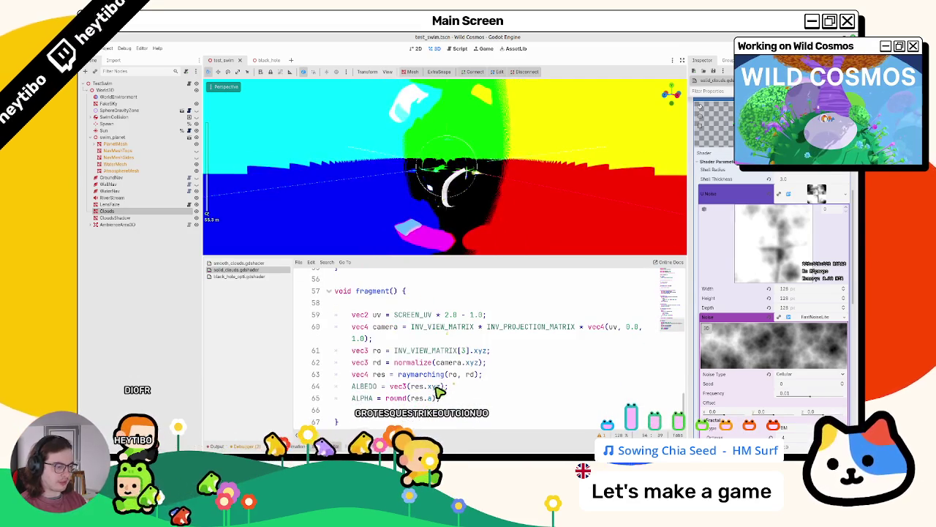
left_click(413, 399)
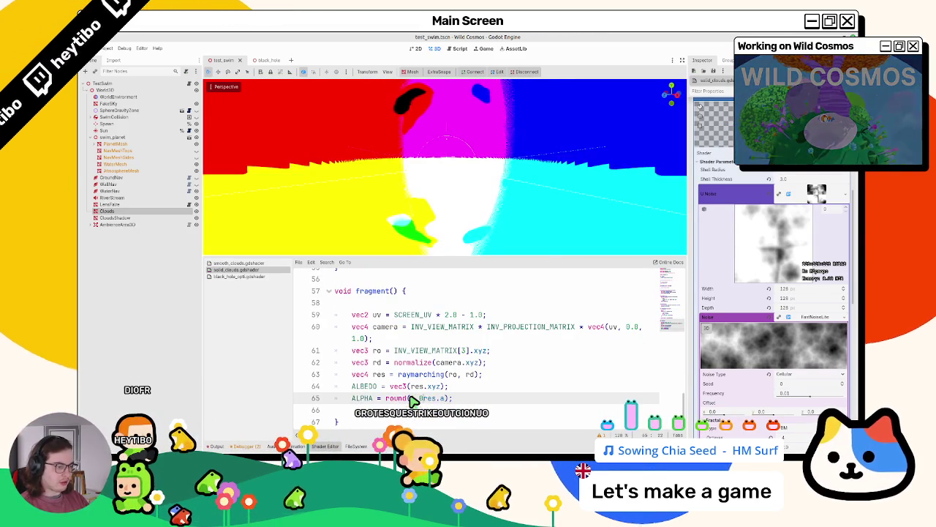
type("1.0-")
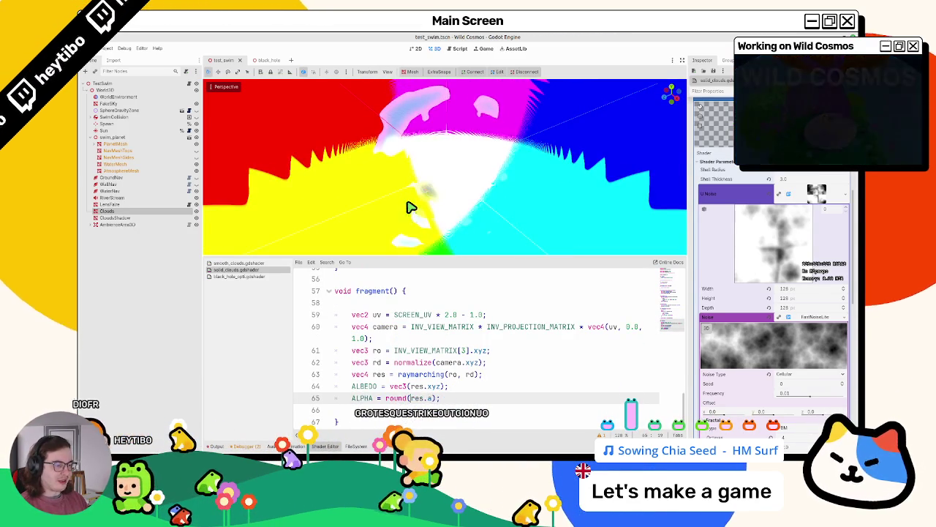
scroll(431, 388, "up", 4)
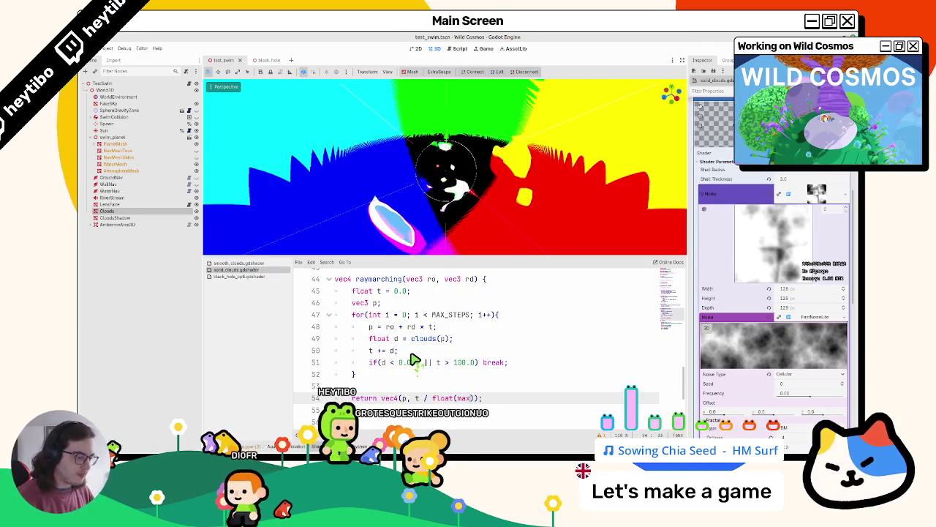
Step: Undo the MAX_STEPS division, the ALPHA line and the vec4 res change, restoring float t
key("ctrl+z")
scroll(414, 358, "down", 3)
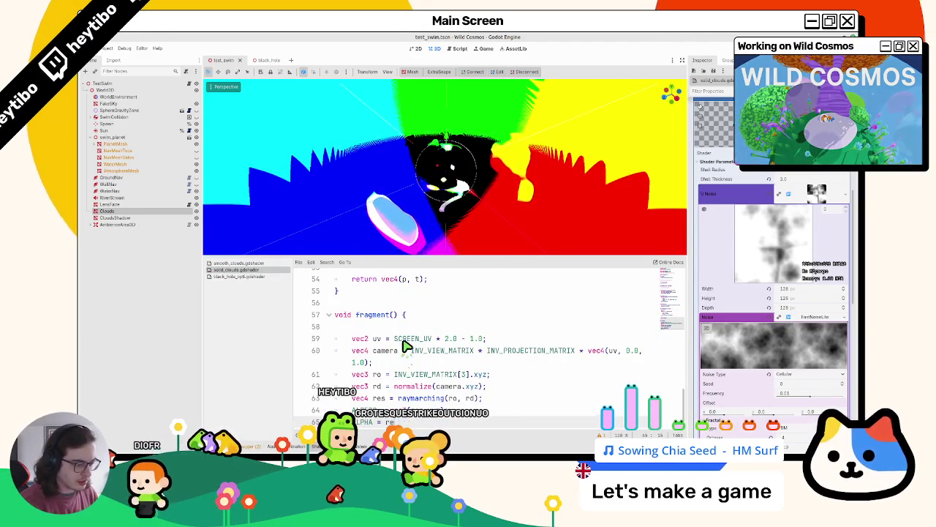
key("ctrl+z")
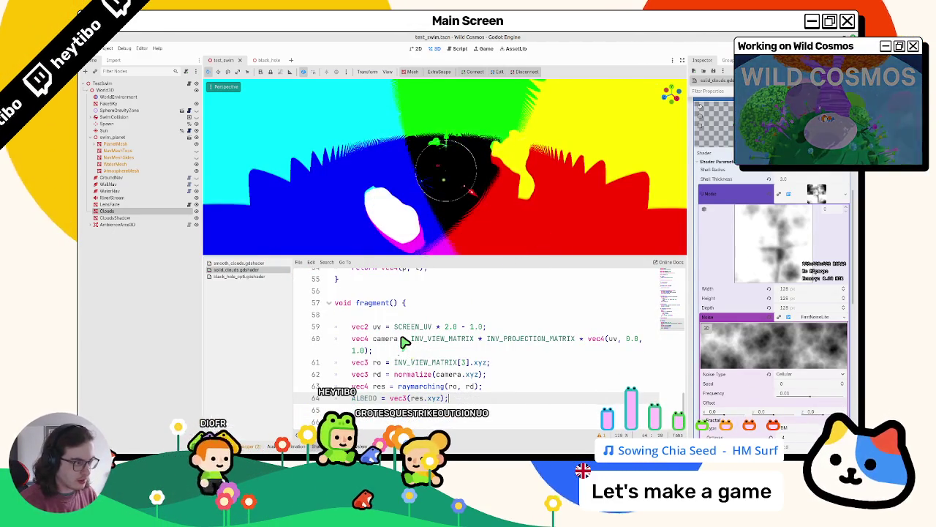
key("ctrl+z")
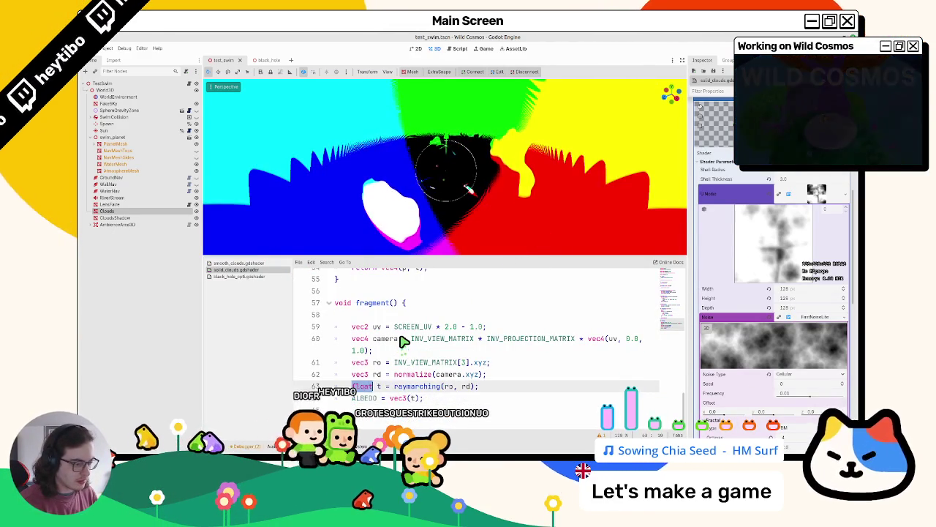
Step: Review the reverted shader, then switch to the iquilezles.org articles index in the browser
scroll(399, 338, "up", 7)
scroll(397, 336, "down", 6)
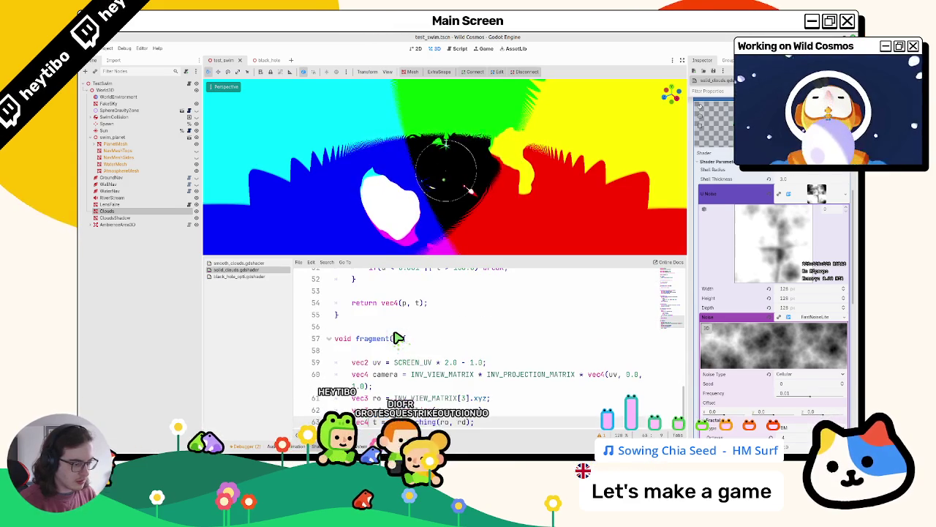
scroll(384, 328, "down", 1)
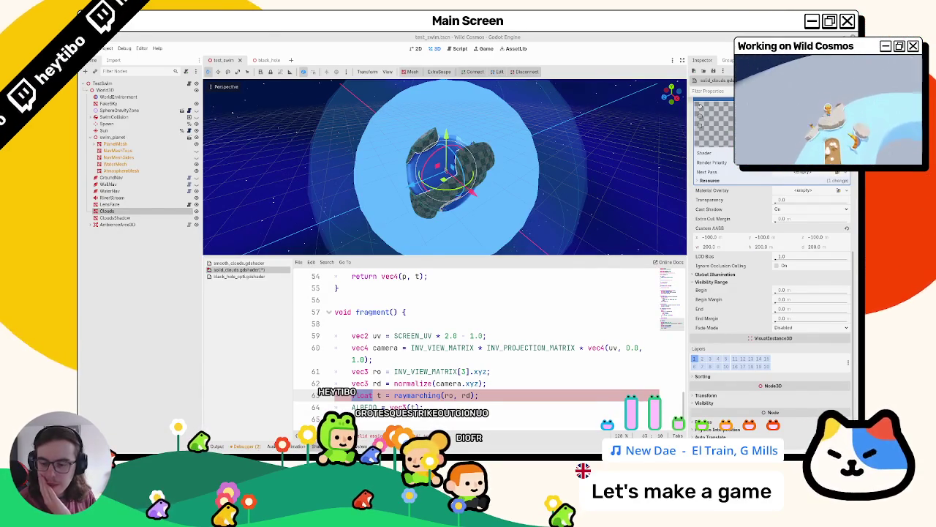
key("alt+Tab")
scroll(379, 305, "up", 3)
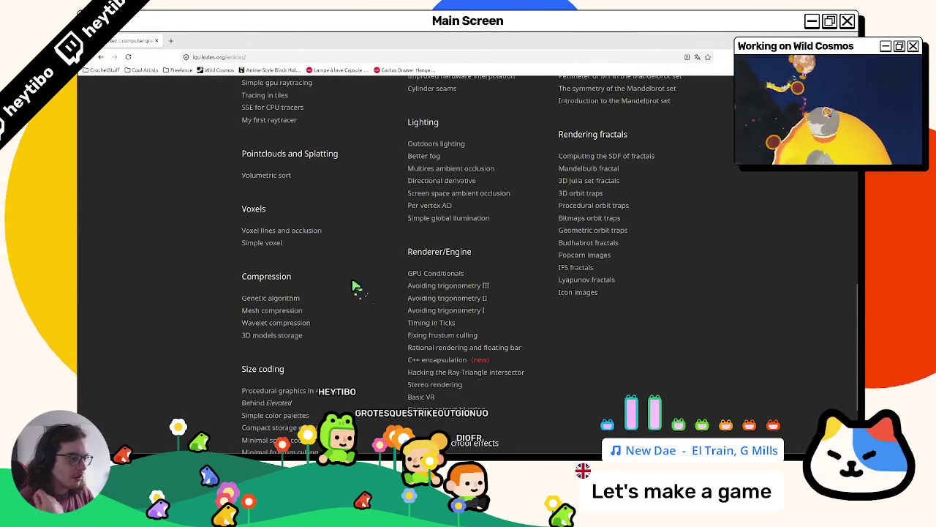
left_click(476, 310)
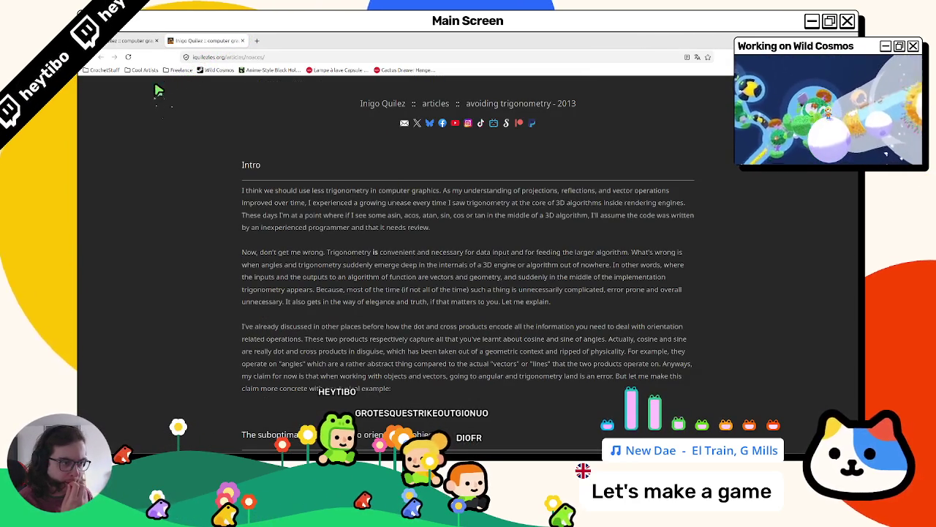
mouse_move(341, 202)
left_mouse_down()
mouse_move(432, 216)
mouse_move(360, 227)
left_mouse_up()
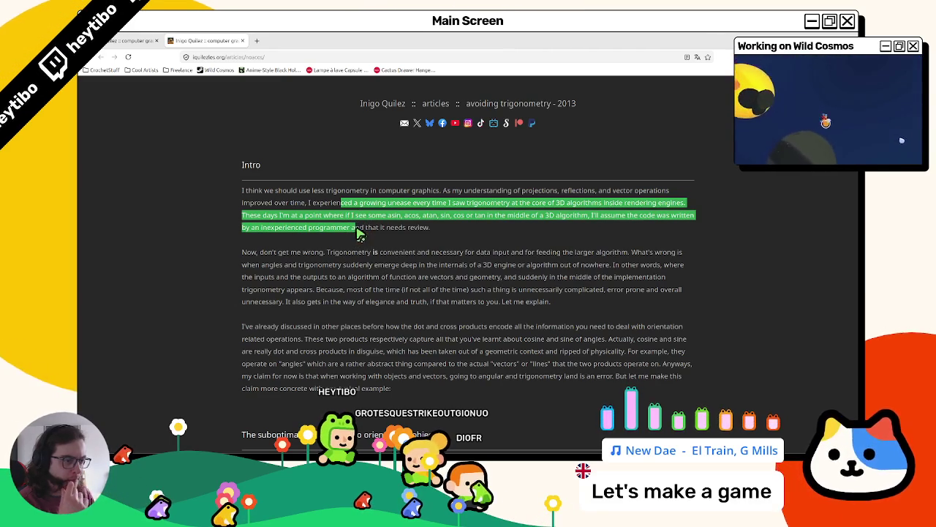
scroll(356, 234, "down", 15)
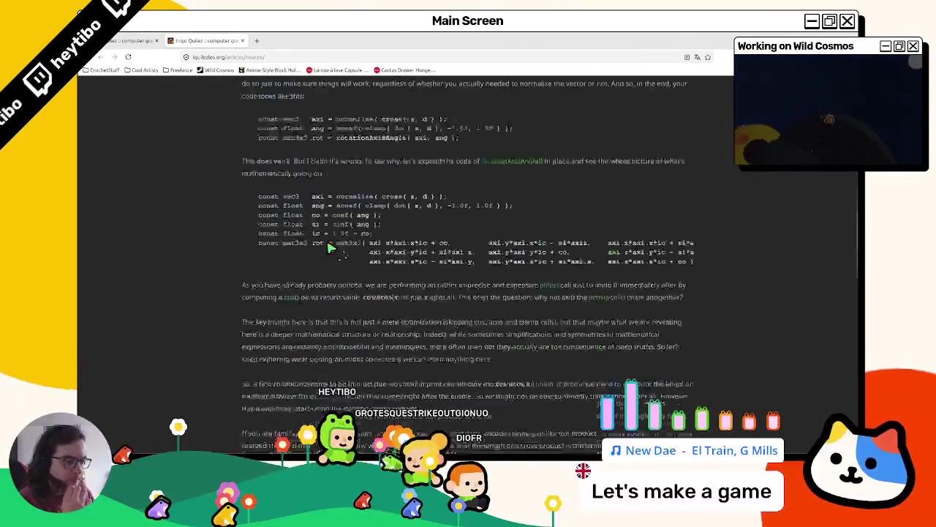
scroll(322, 256, "down", 10)
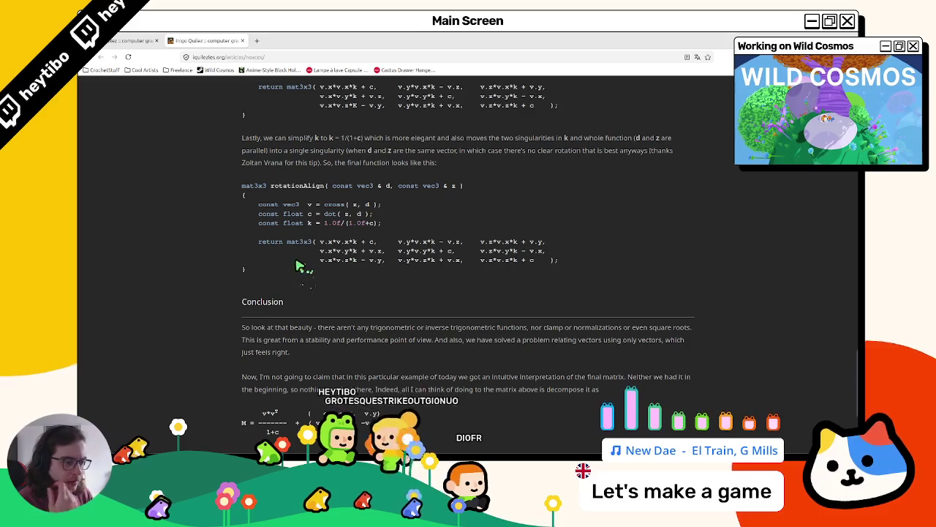
scroll(285, 267, "down", 2)
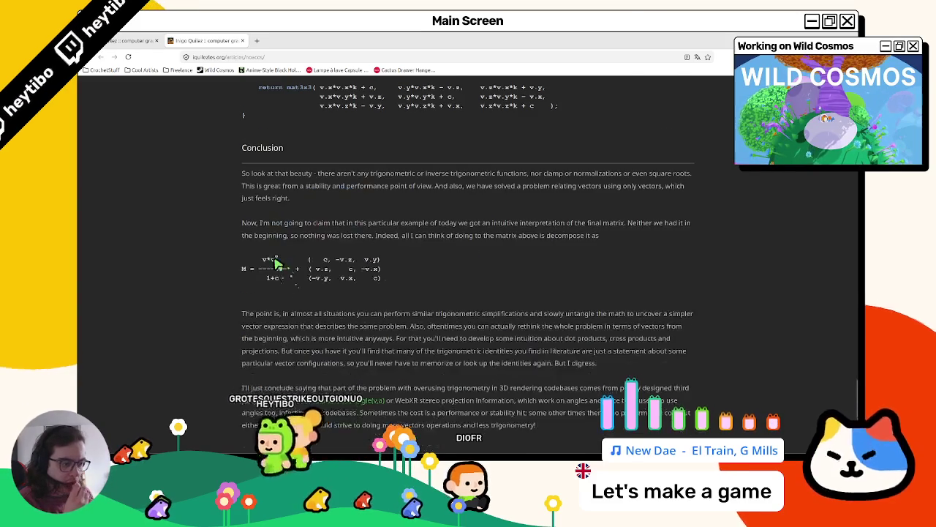
key("ctrl+w")
scroll(286, 203, "up", 1)
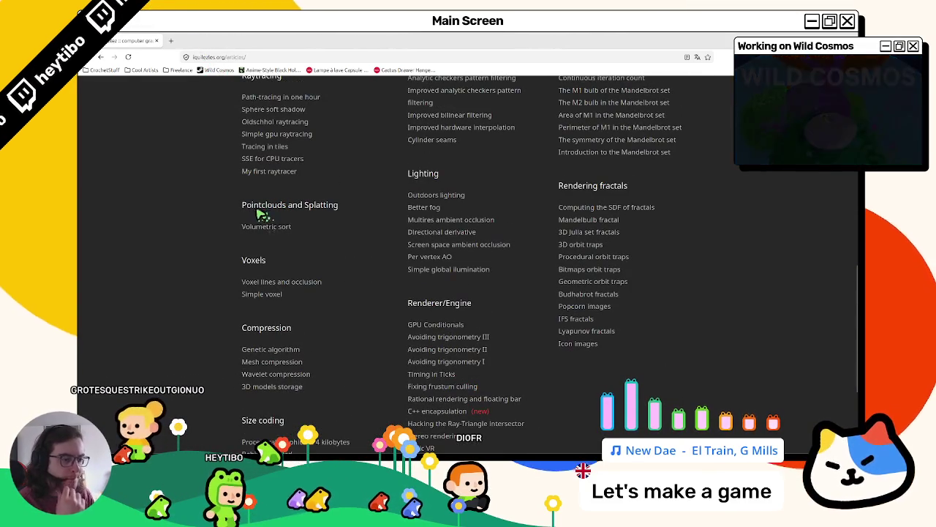
Step: Scroll back to the top of the iquilezles.org articles index
scroll(252, 216, "down", 3)
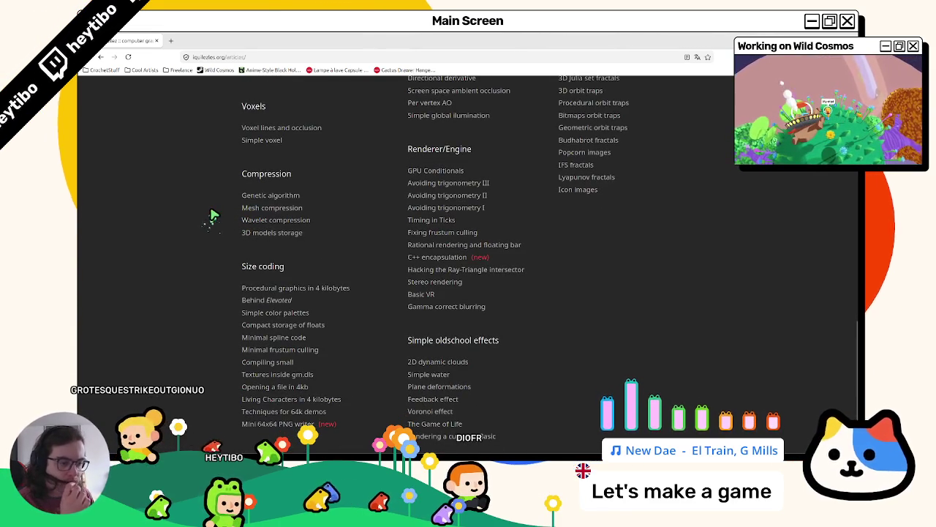
scroll(212, 215, "up", 1)
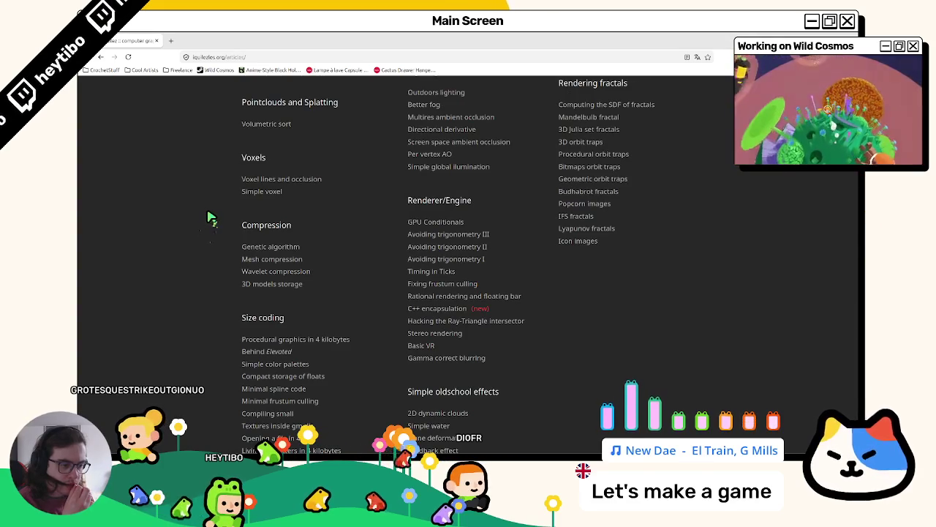
scroll(210, 216, "up", 3)
scroll(210, 217, "up", 4)
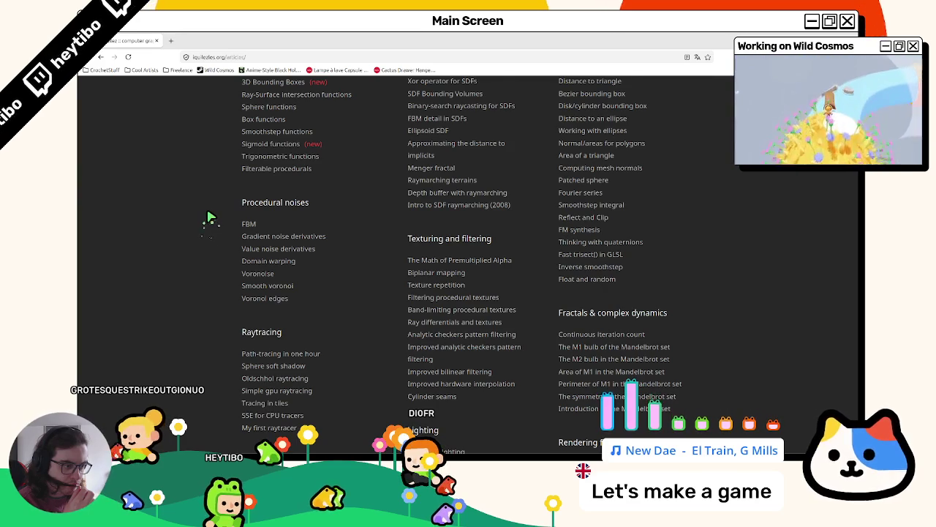
scroll(210, 217, "up", 2)
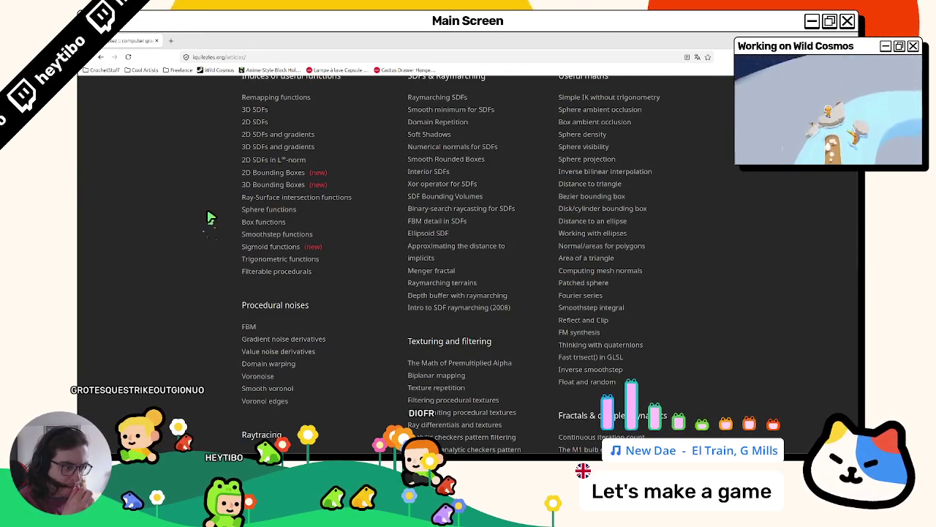
scroll(208, 218, "up", 3)
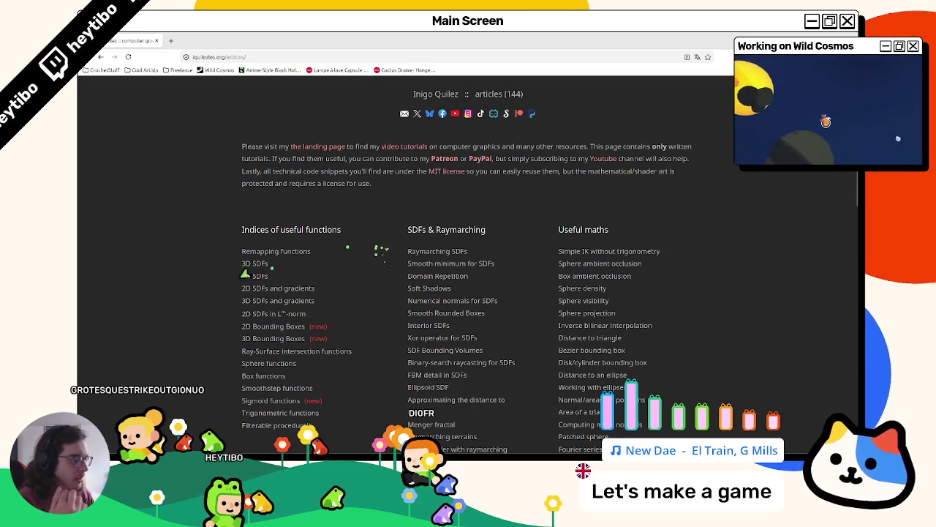
Step: Find 'normal' on the page and open Numerical normals for SDFs and Soft Shadows in background tabs
key("ctrl+f")
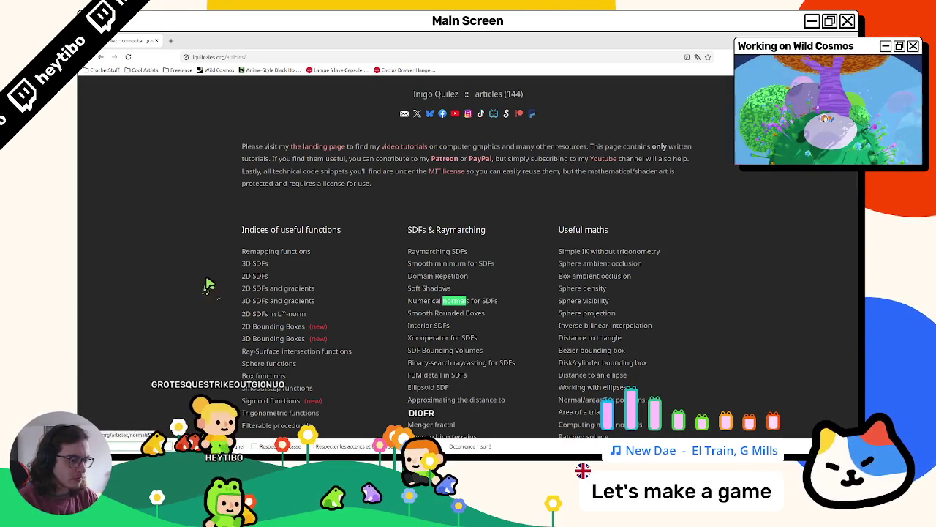
key("Return")
key("Escape")
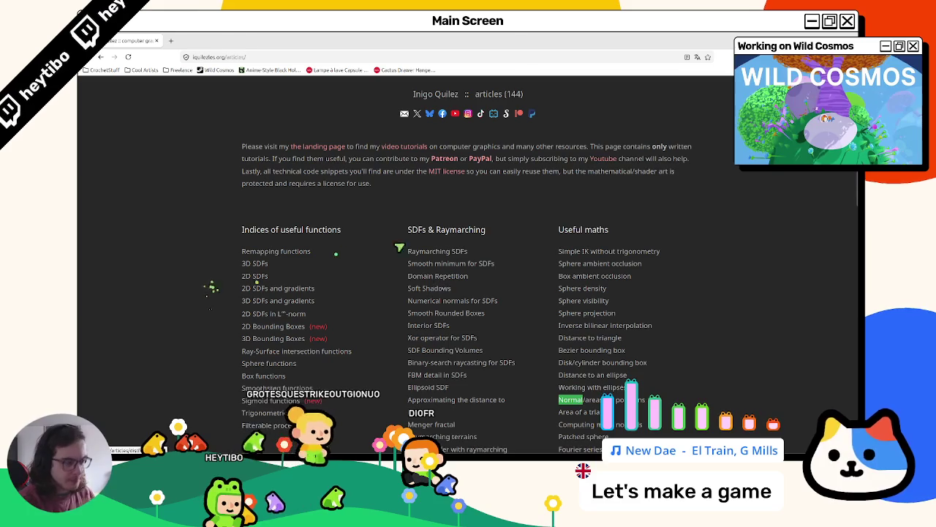
middle_click(447, 303)
middle_click(431, 289)
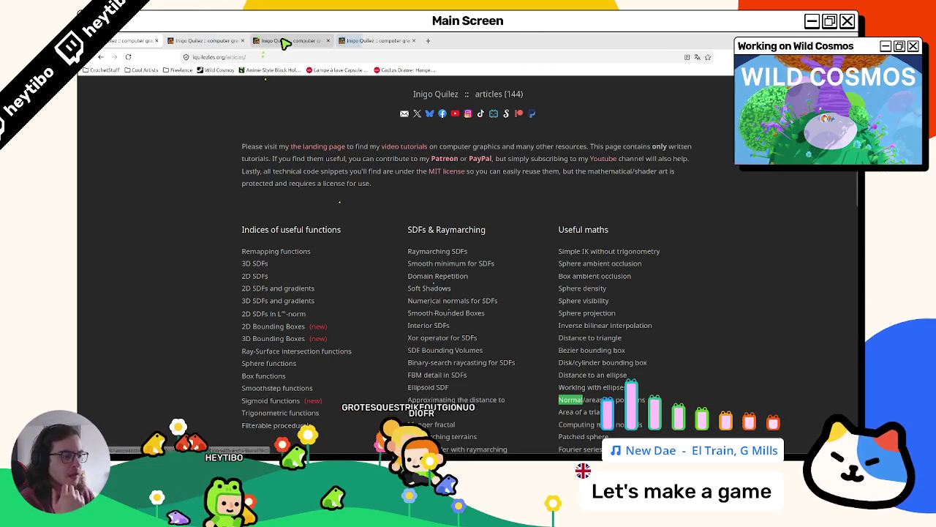
Step: Skim the Soft Shadows article, then close its tab
left_click(278, 40)
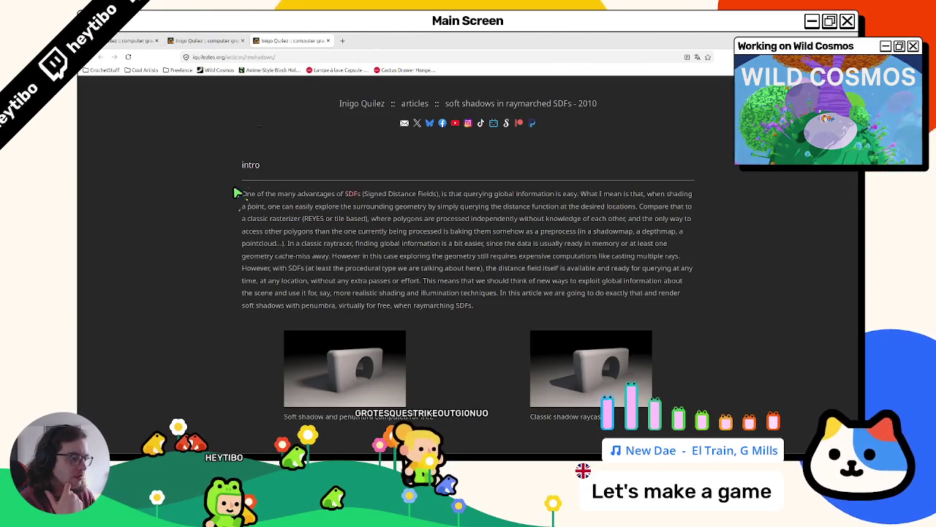
scroll(183, 207, "down", 10)
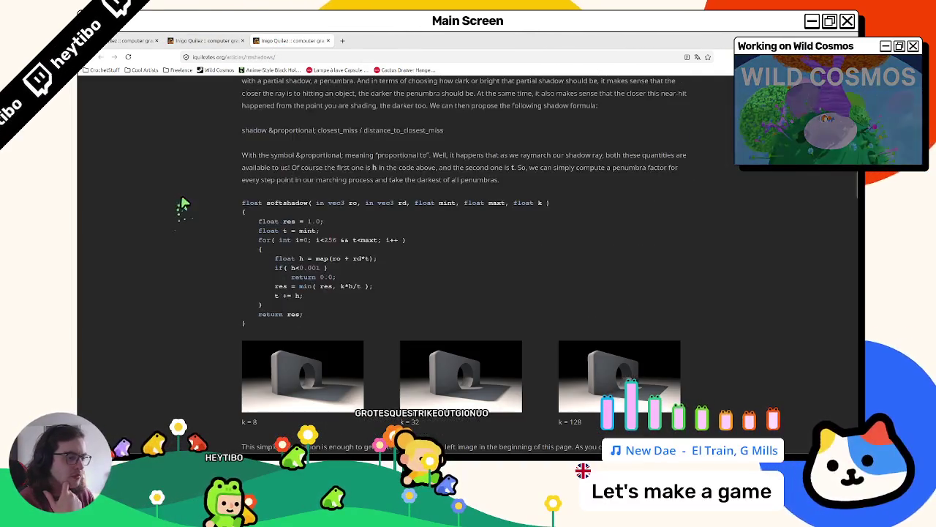
scroll(282, 235, "up", 10)
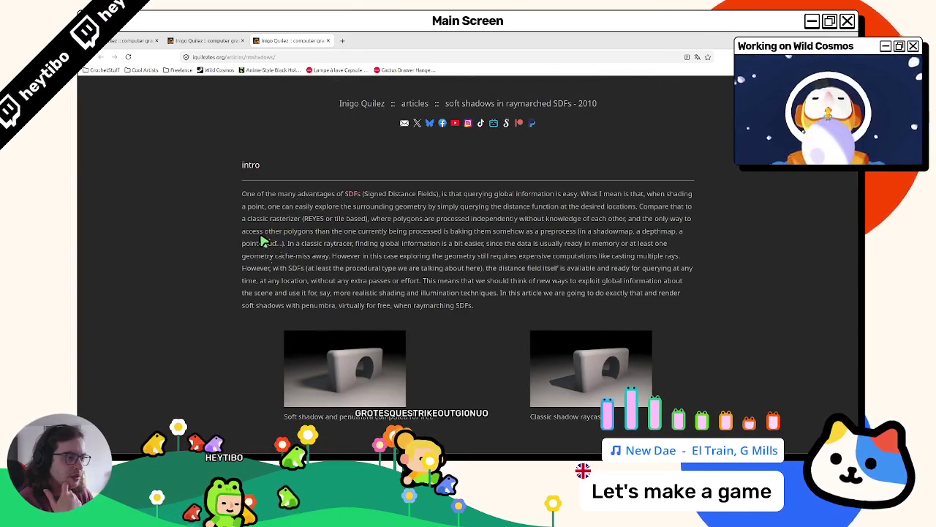
scroll(262, 243, "down", 5)
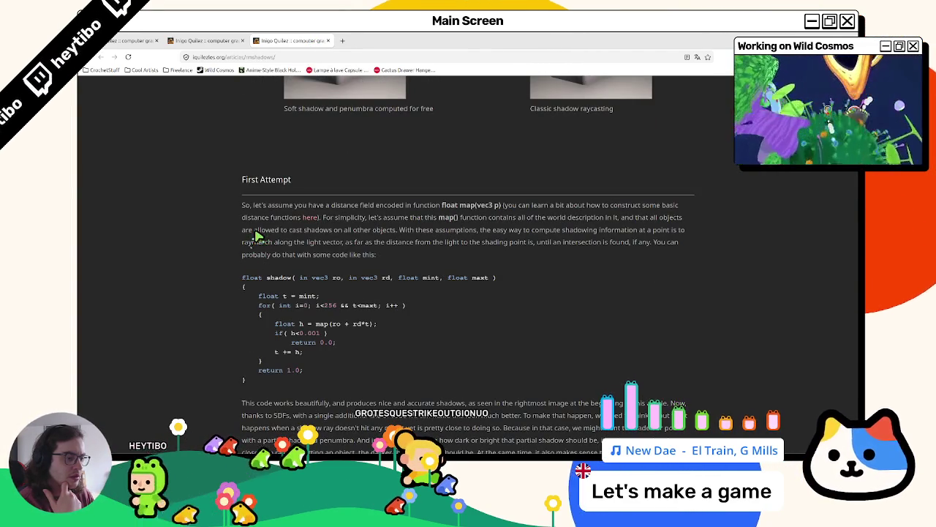
middle_click(300, 39)
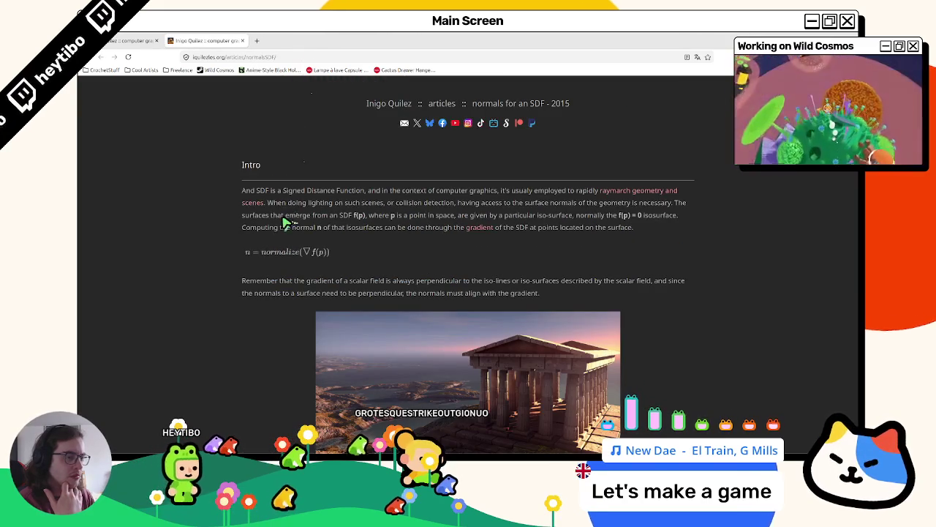
Step: Read through the Numerical normals for SDFs article
scroll(285, 223, "down", 3)
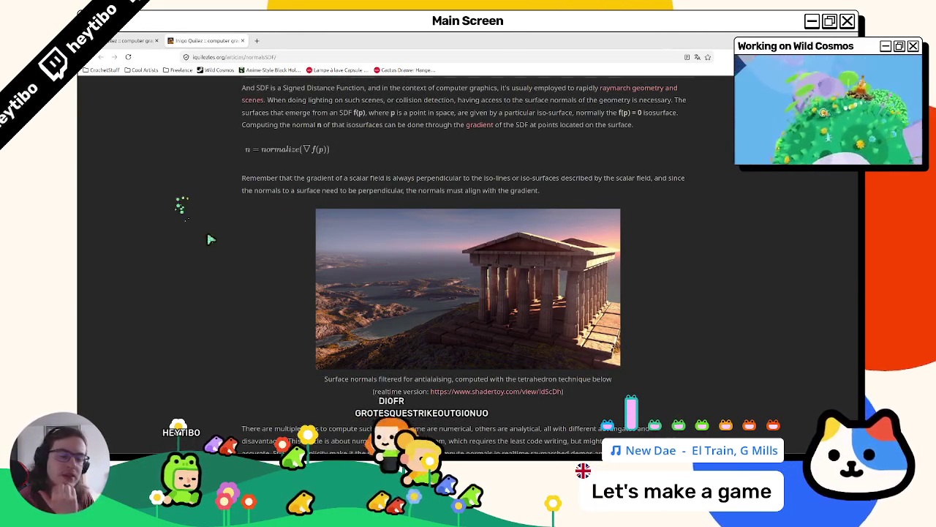
scroll(241, 251, "down", 7)
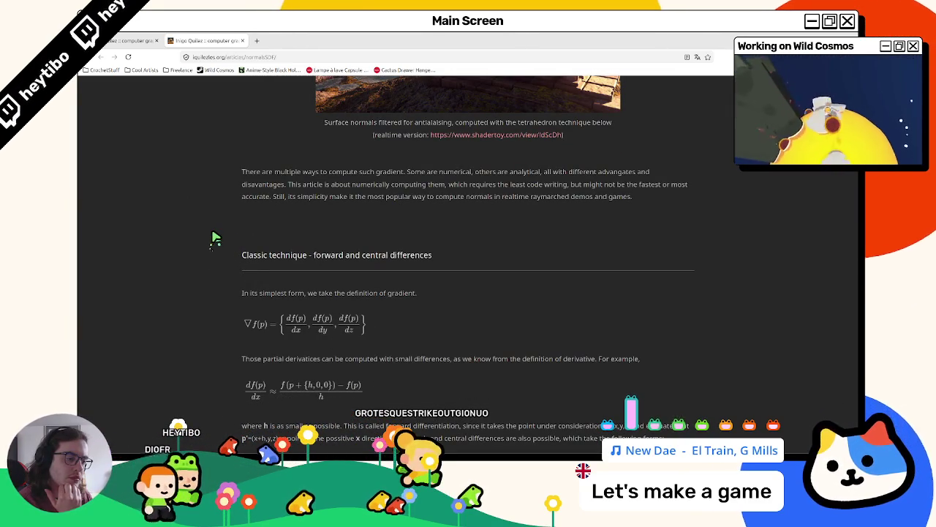
scroll(214, 237, "down", 11)
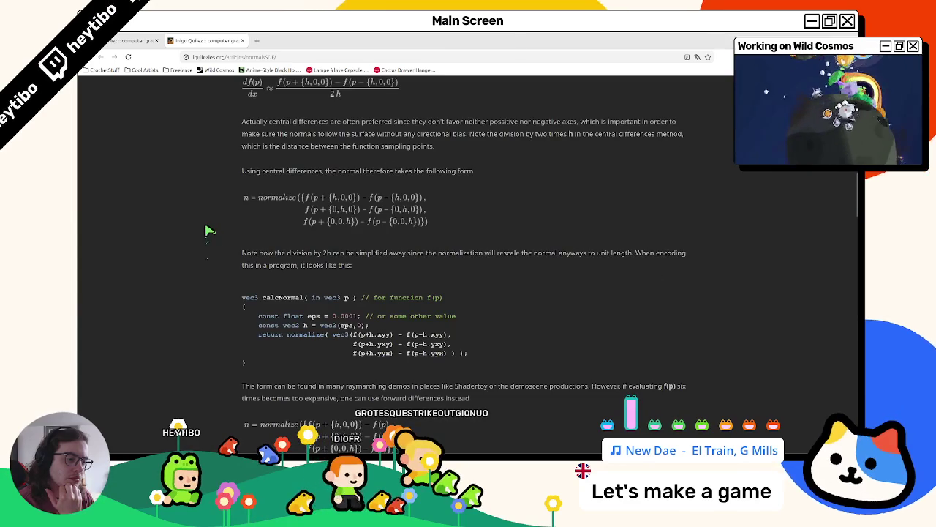
scroll(208, 231, "down", 10)
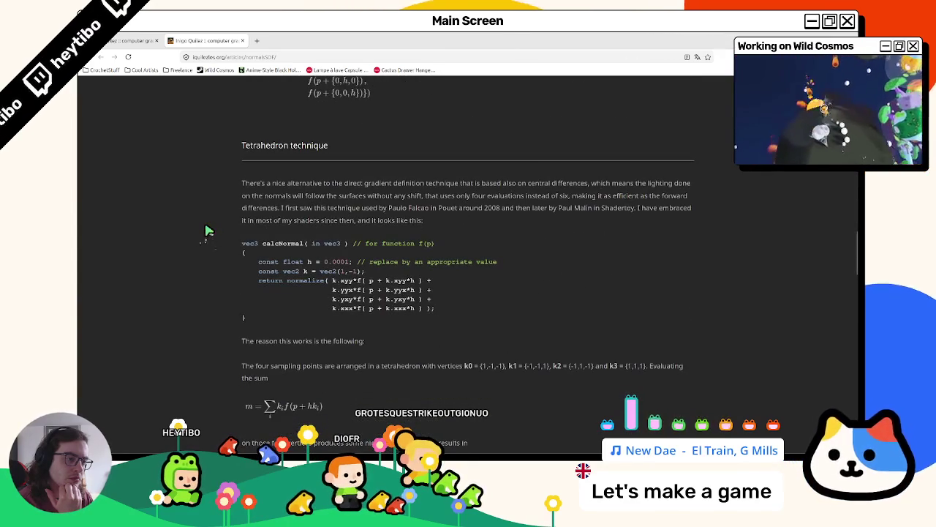
scroll(207, 231, "down", 18)
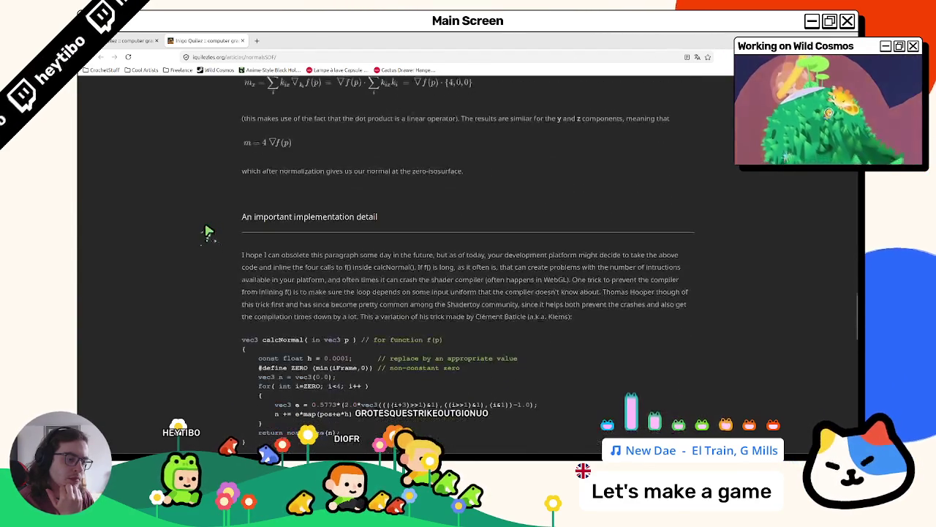
right_click(193, 209)
Step: Continue down to its sampling and aliasing section, then go back to the articles index
scroll(189, 210, "down", 6)
scroll(189, 210, "down", 9)
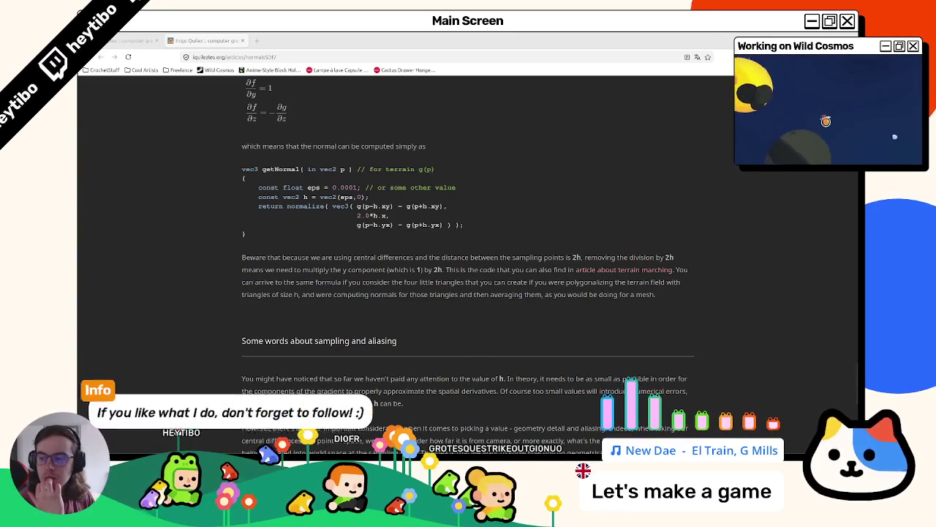
scroll(327, 235, "down", 9)
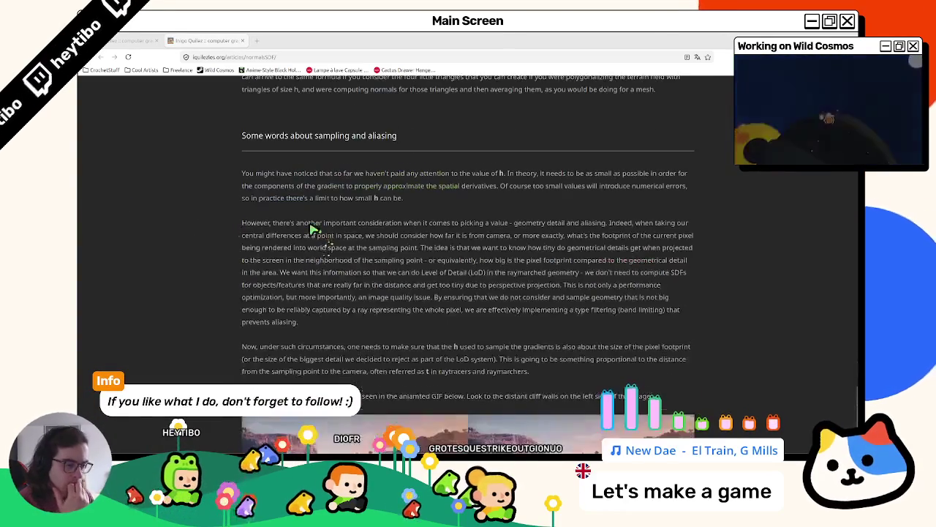
right_click(301, 223)
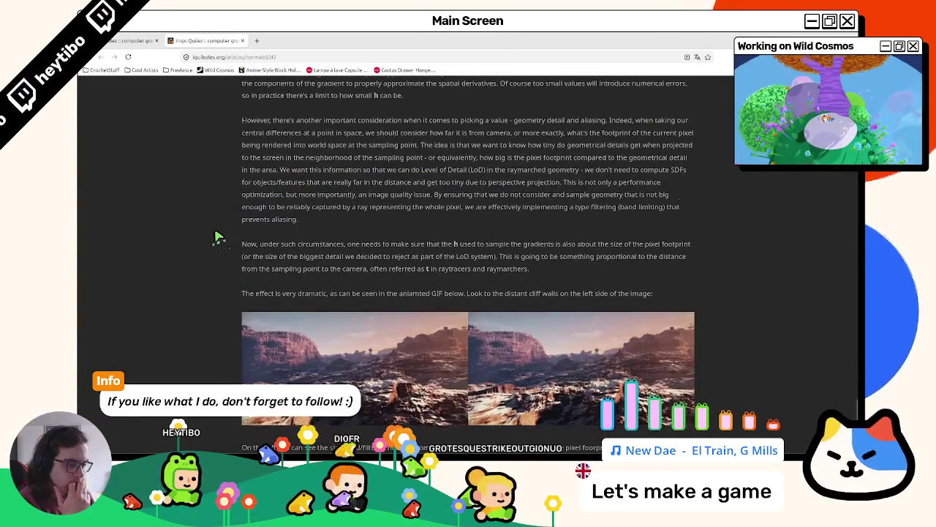
scroll(218, 236, "down", 3)
right_click(217, 237)
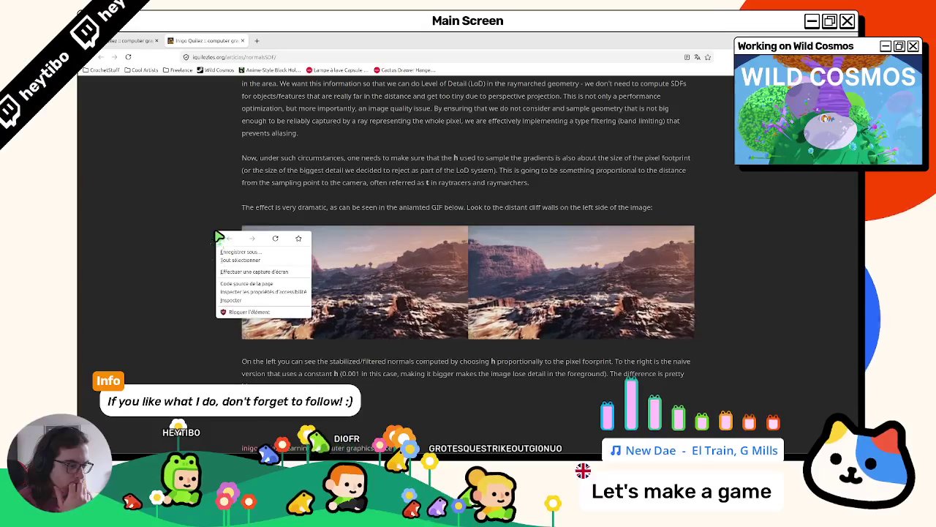
key("Home")
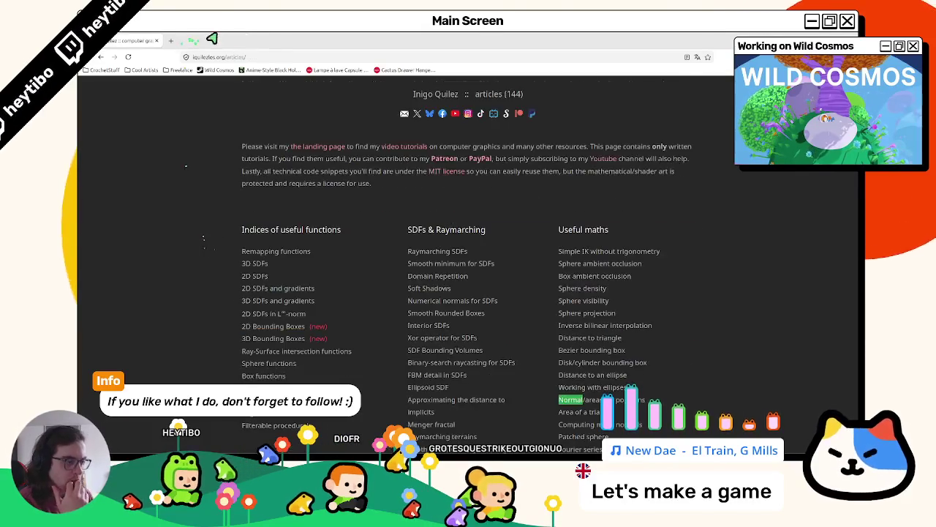
key("alt+Tab")
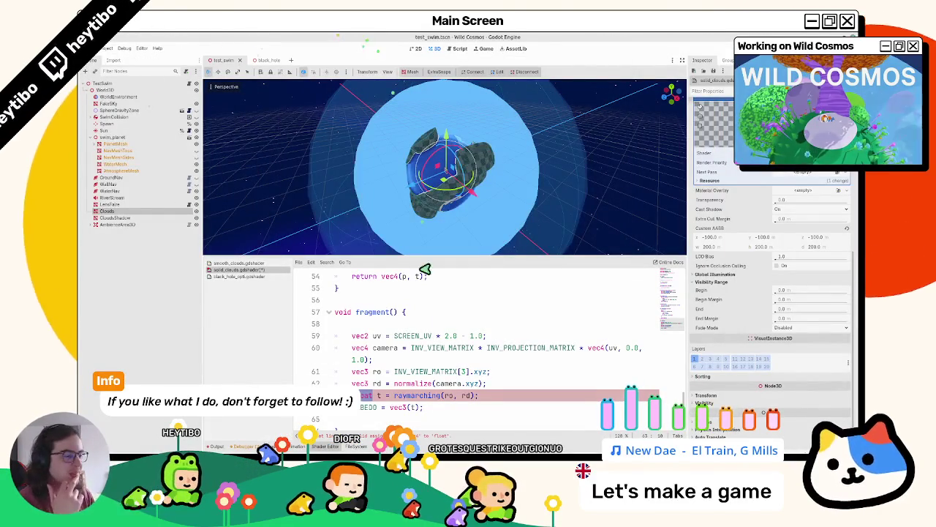
Step: Undo the res rename so the raymarching function returns t / float(MAX_STEPS) again
type("vec4 res")
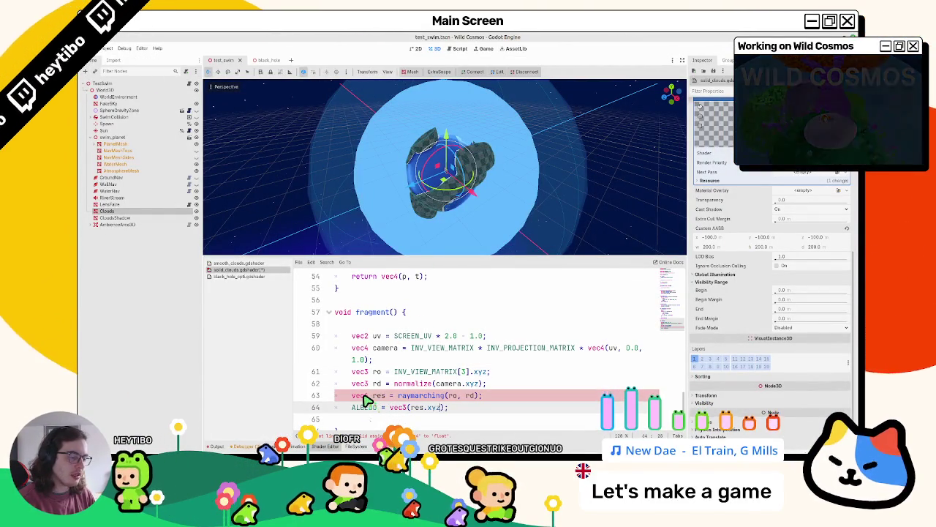
key("Down")
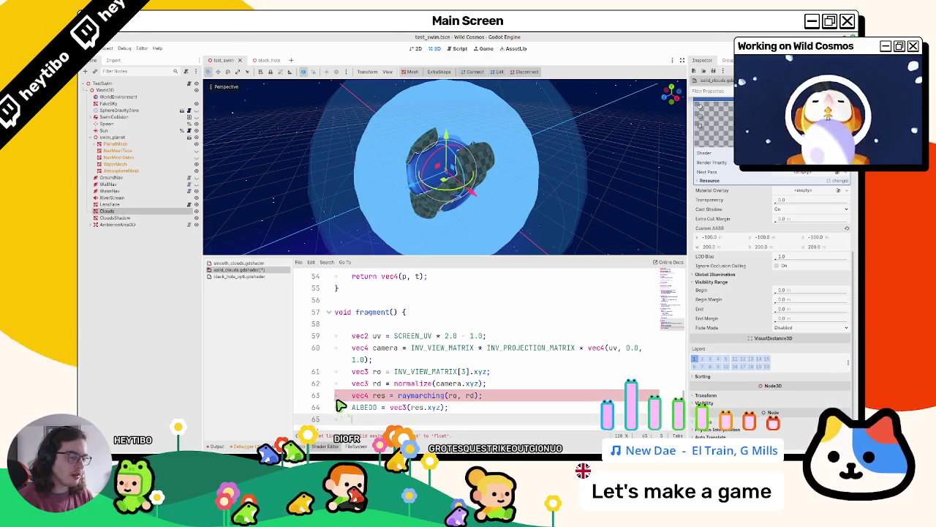
key("ctrl+z")
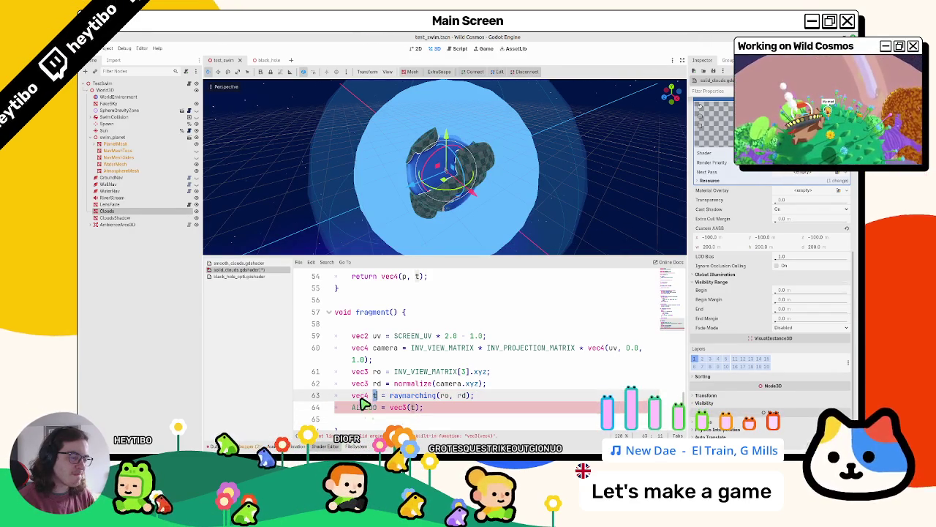
key("ctrl+z")
key("ctrl+z")
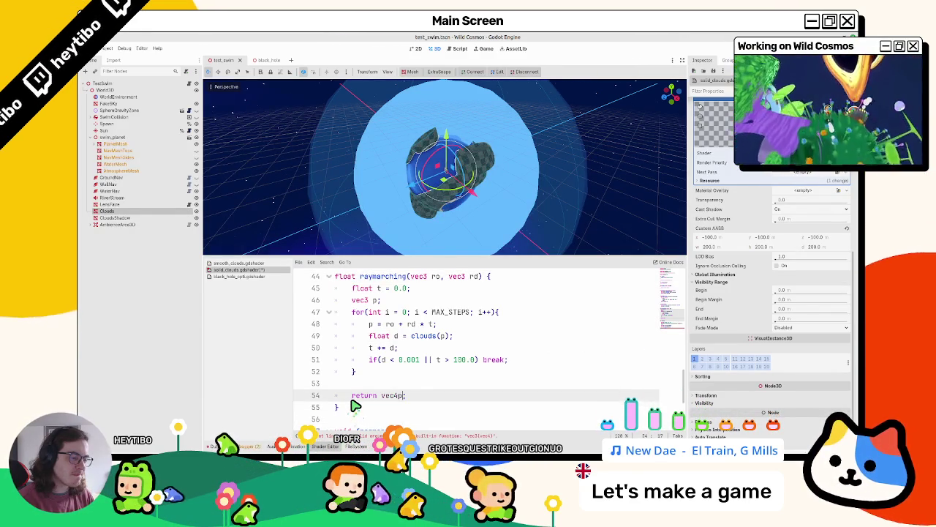
key("ctrl+z")
key("ctrl+z")
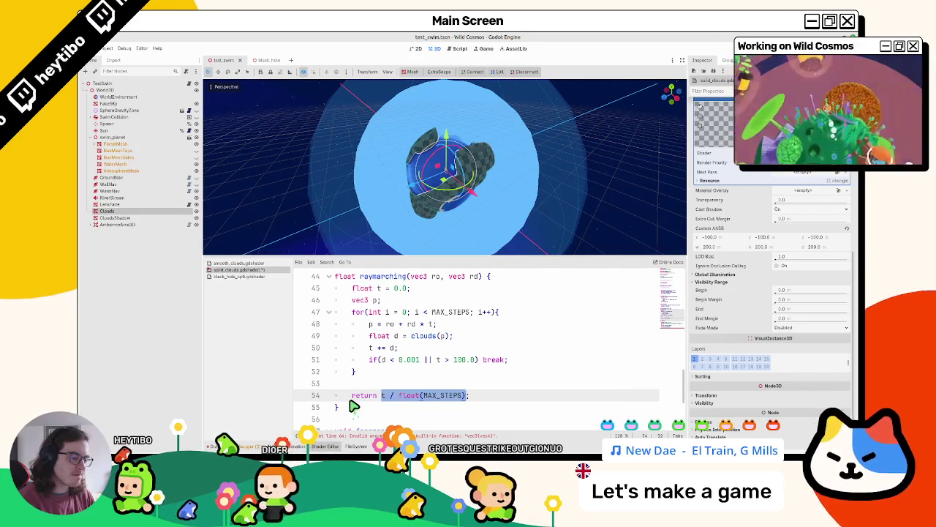
mouse_move(423, 167)
left_mouse_down()
mouse_move(505, 198)
mouse_move(483, 167)
mouse_move(491, 149)
mouse_move(485, 213)
mouse_move(461, 242)
left_mouse_up()
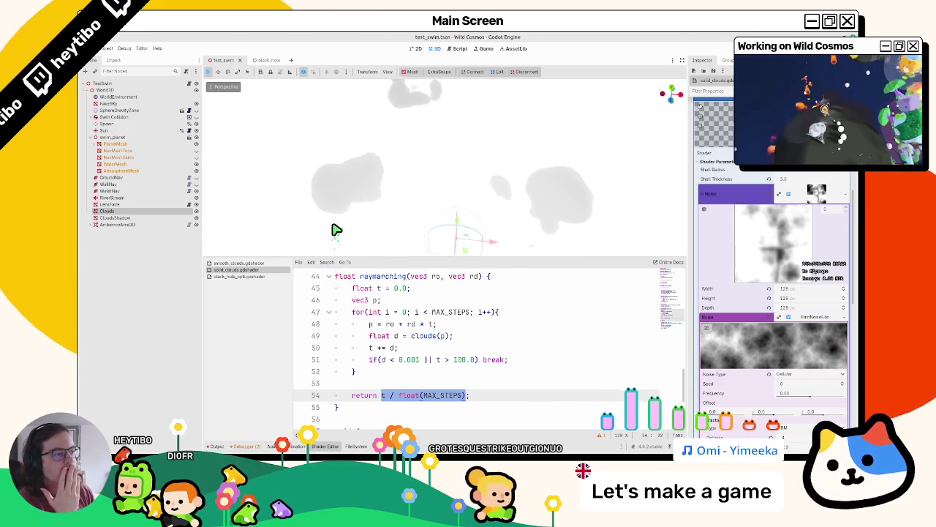
Step: Inspect the soft grey noise clouds from several angles and save the scene
mouse_move(339, 213)
left_mouse_down()
mouse_move(464, 194)
mouse_move(433, 206)
mouse_move(454, 222)
mouse_move(459, 197)
left_mouse_up()
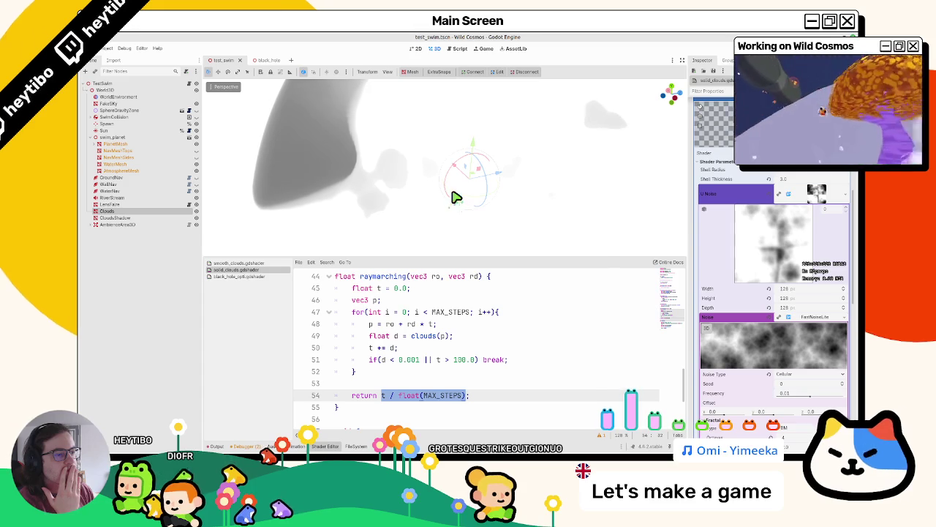
left_click_drag(455, 198, 444, 205)
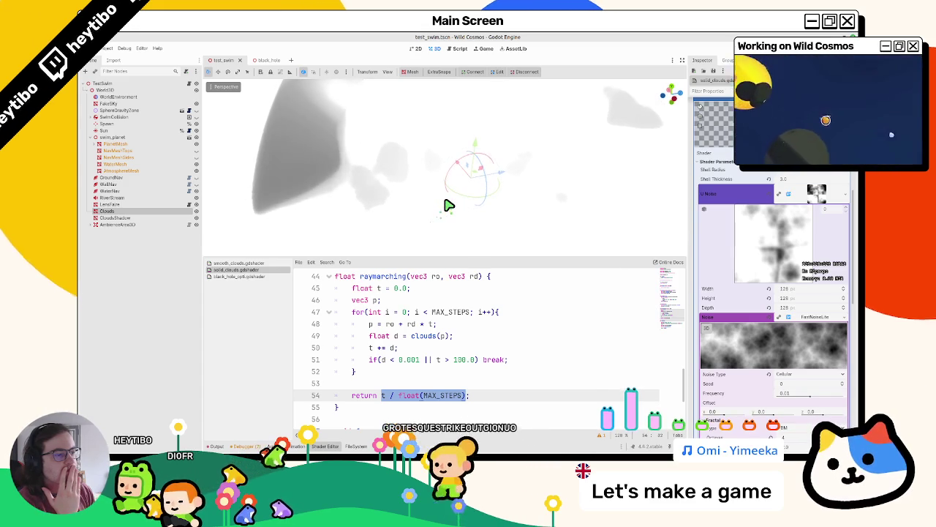
scroll(448, 232, "down", 2)
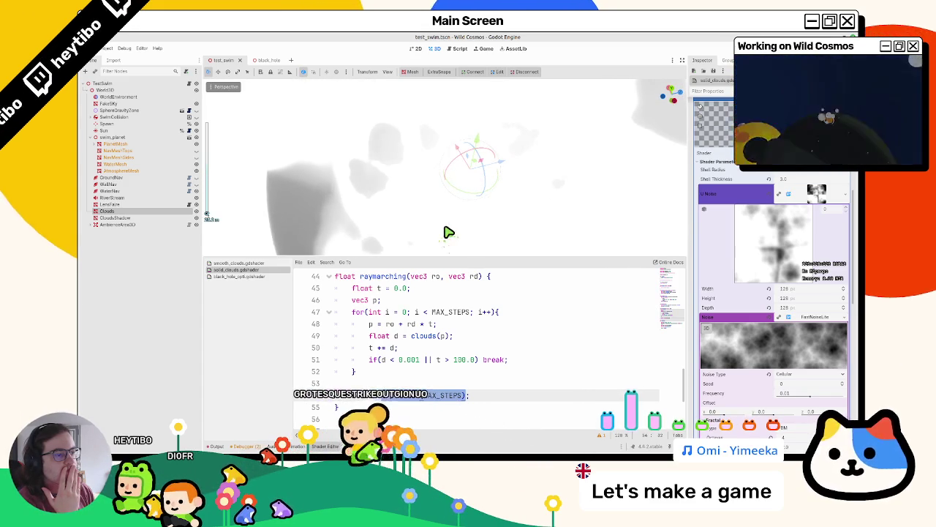
scroll(753, 313, "up", 4)
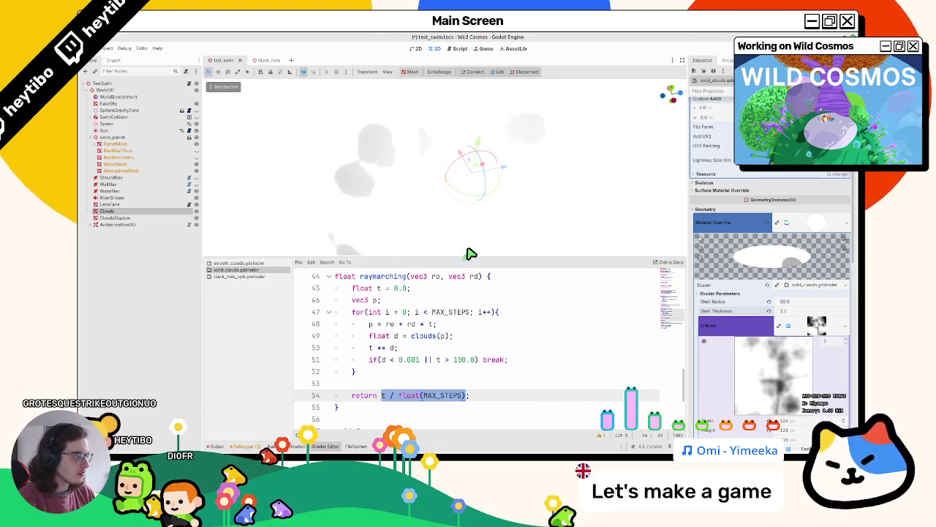
mouse_move(412, 187)
left_mouse_down()
mouse_move(470, 132)
mouse_move(481, 176)
mouse_move(439, 182)
left_mouse_up()
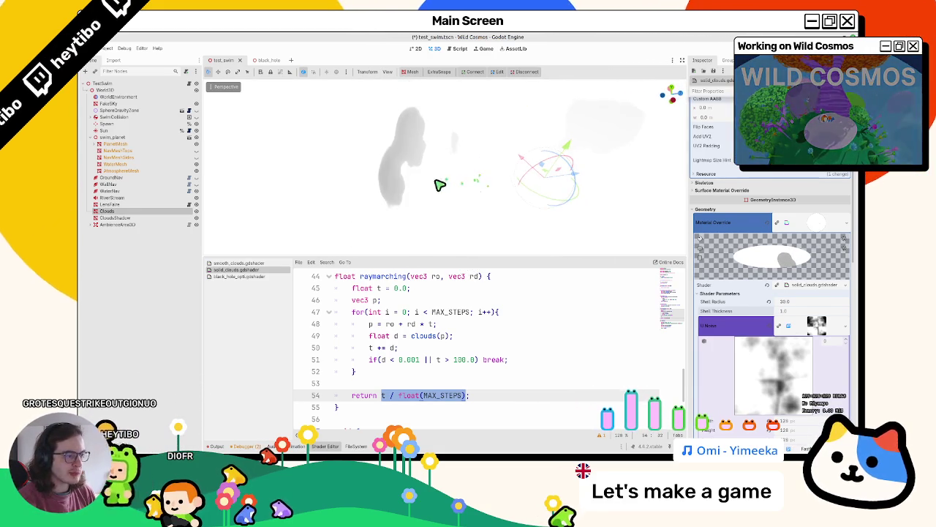
key("ctrl+s")
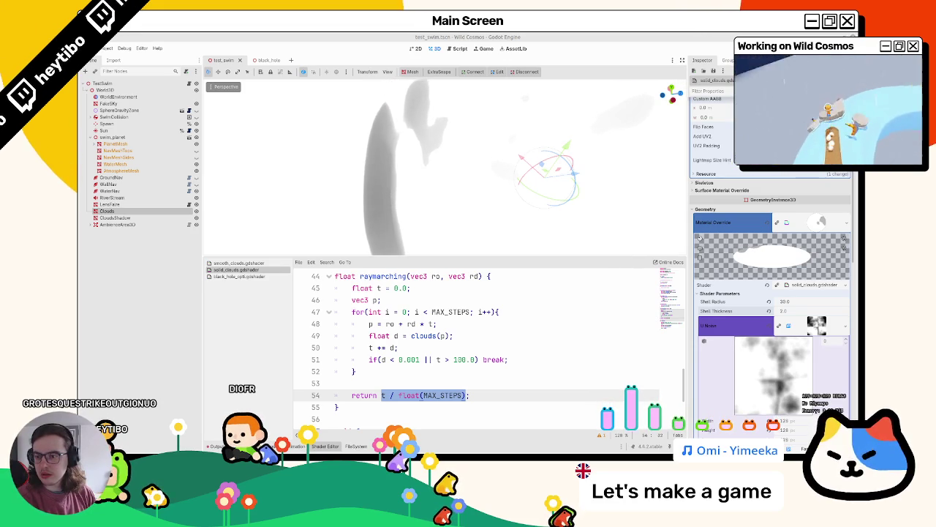
scroll(436, 357, "up", 5)
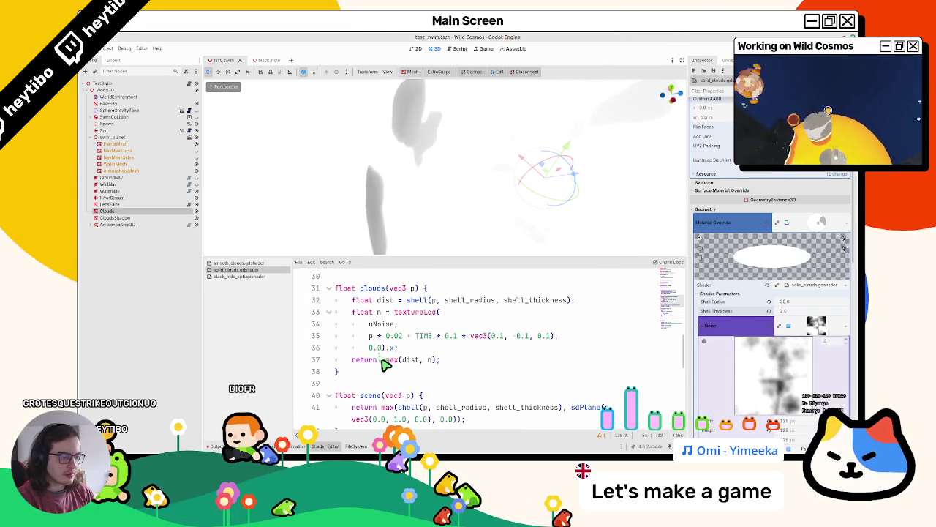
Step: Delete the stray character before max so clouds() ends with return max(dist, n);
left_click(378, 359)
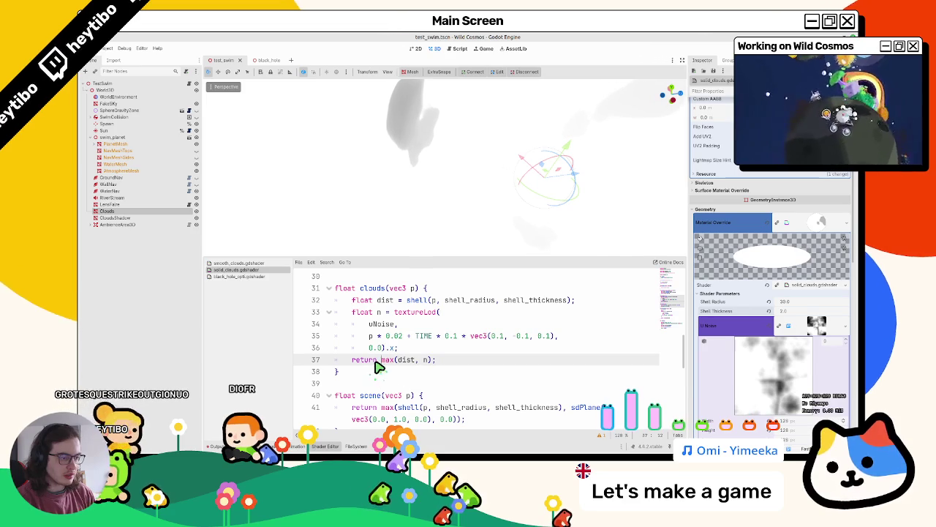
key("BackSpace")
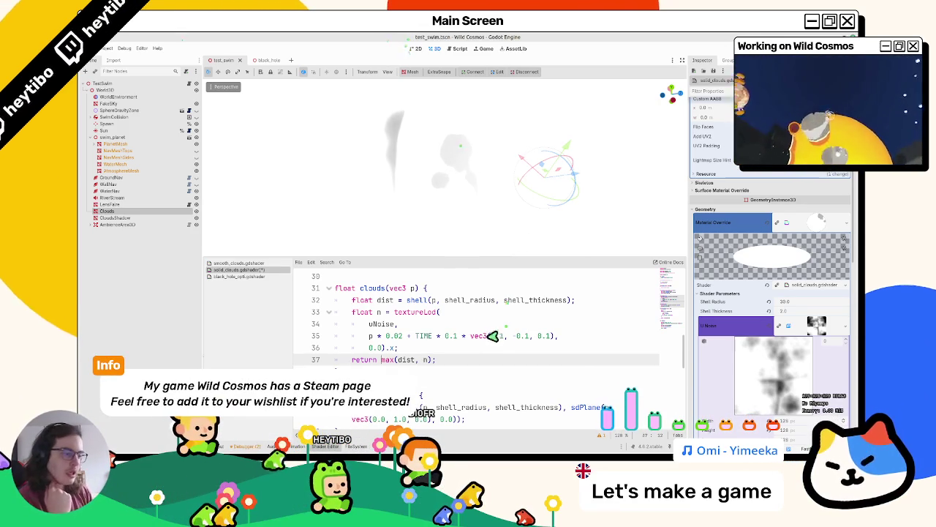
scroll(485, 341, "down", 3)
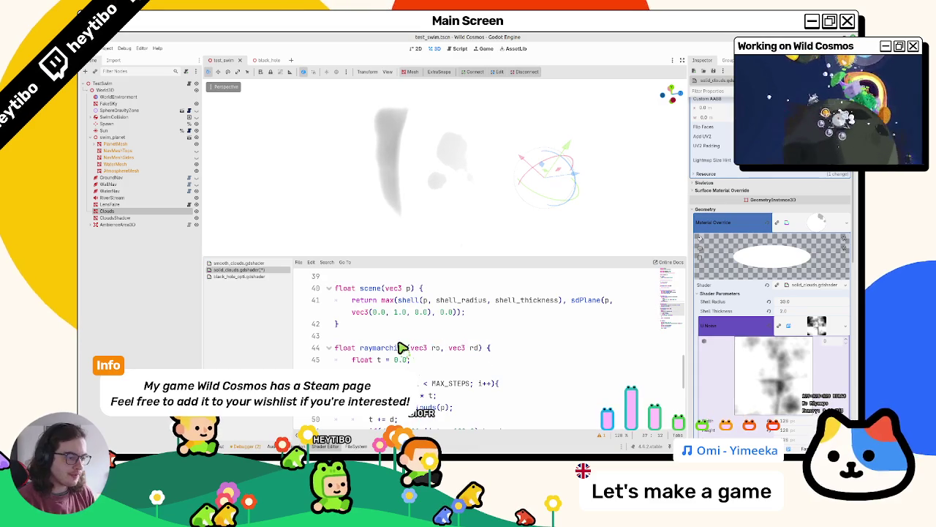
Step: Make the raymarch loop sample scene(p) instead of clouds, rendering a white half-shell bowl
double_click(376, 287)
scroll(432, 395, "down", 4)
scroll(431, 395, "up", 3)
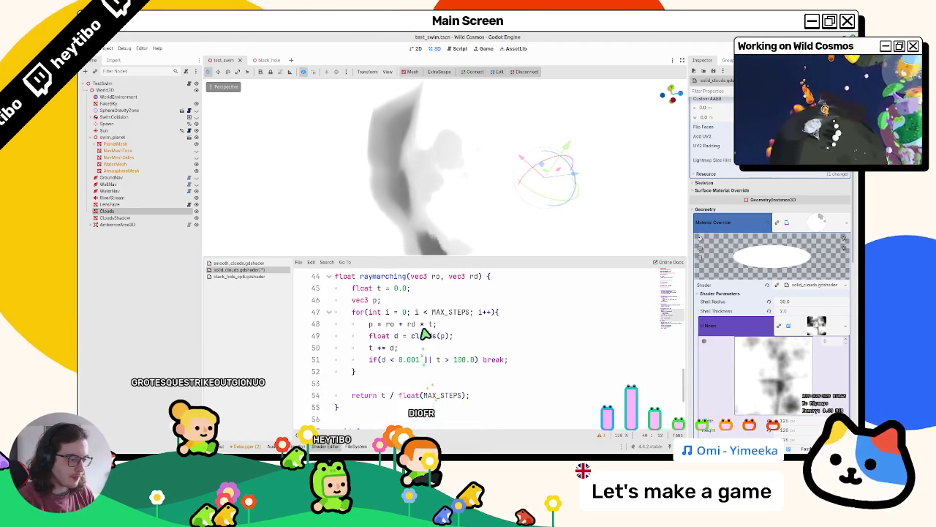
double_click(424, 399)
mouse_move(441, 165)
left_mouse_down()
mouse_move(427, 110)
mouse_move(476, 168)
mouse_move(426, 173)
mouse_move(477, 171)
left_mouse_up()
Step: Test a 50 maximum ray distance in the break condition, then revert it to 100
scroll(477, 171, "down", 4)
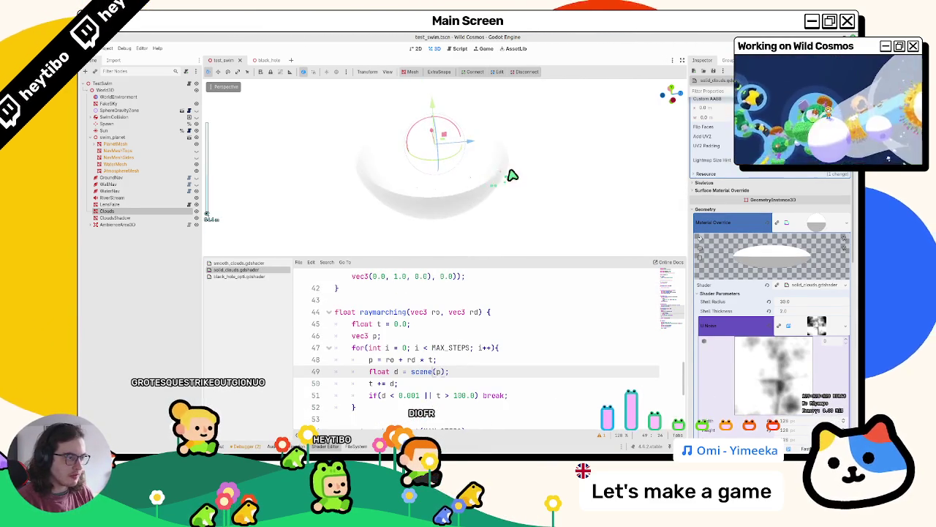
left_click(416, 396)
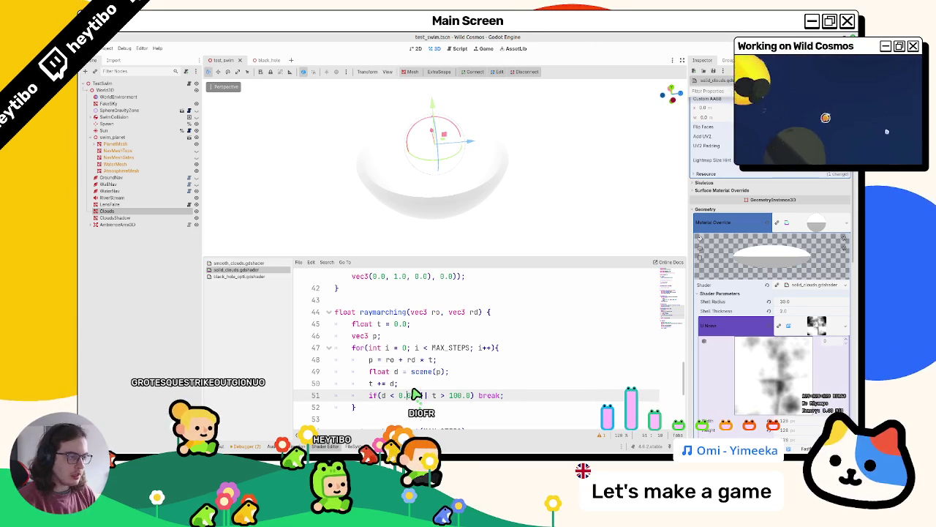
scroll(439, 168, "up", 2)
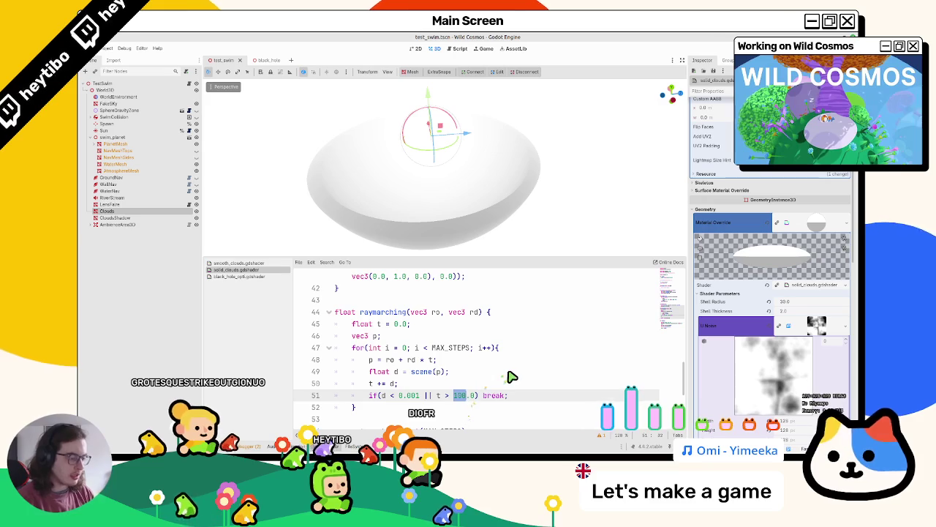
key("BackSpace")
type("10")
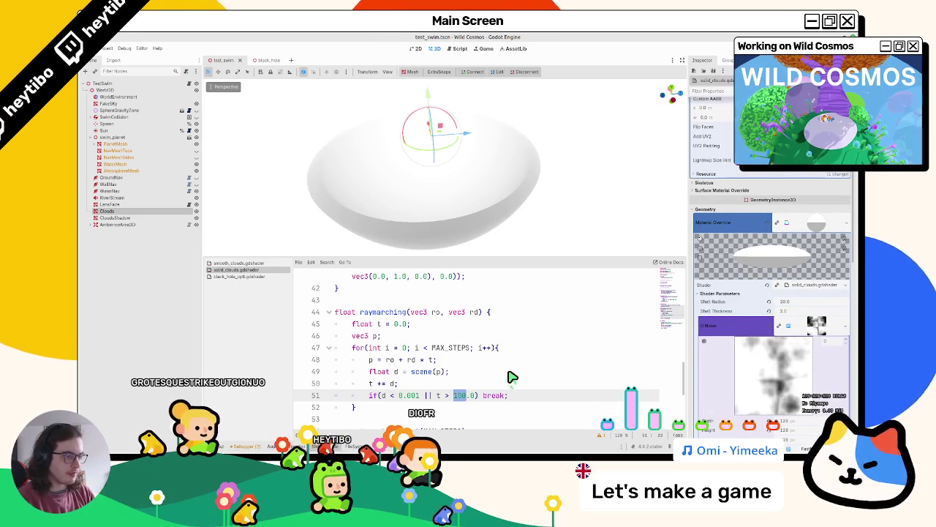
type("50")
key("ctrl+s")
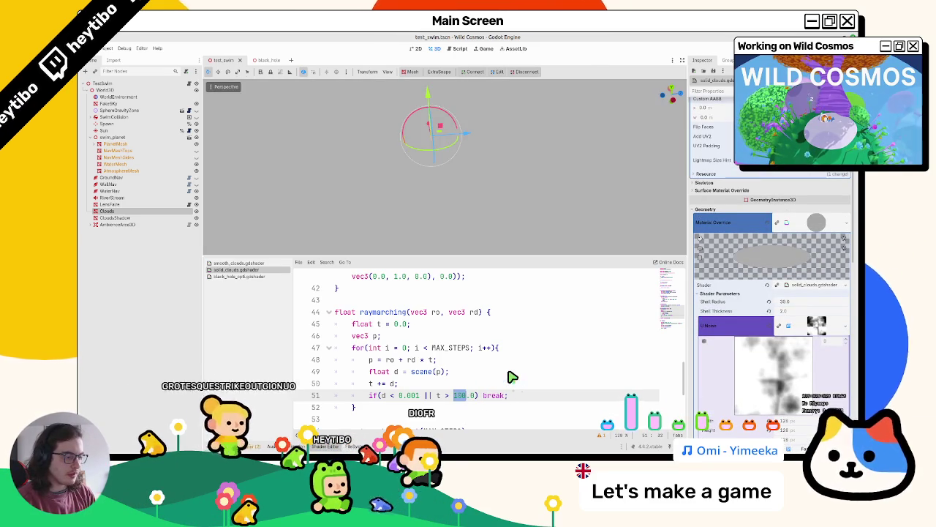
key("ctrl+z")
key("ctrl+s")
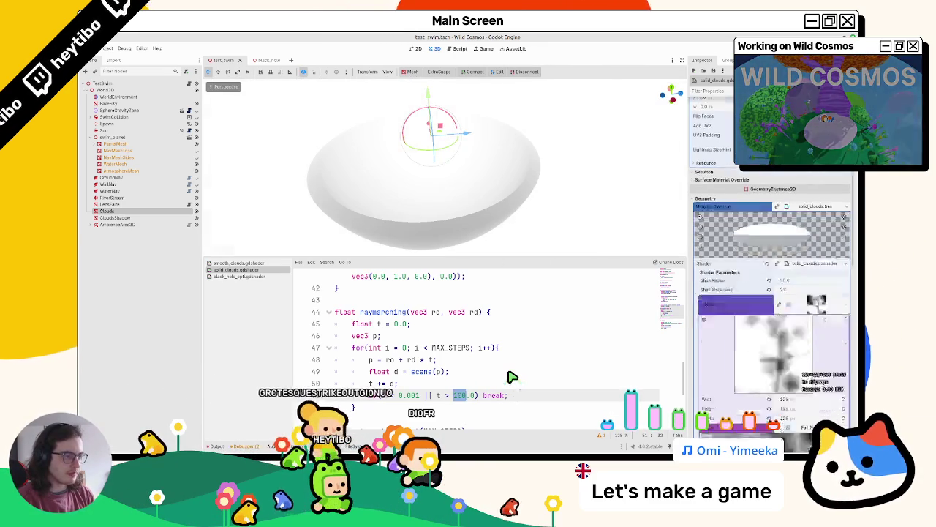
Step: Preview a '1.-' prefix on the shell return line, then remove it
scroll(450, 175, "up", 3)
scroll(464, 193, "down", 3)
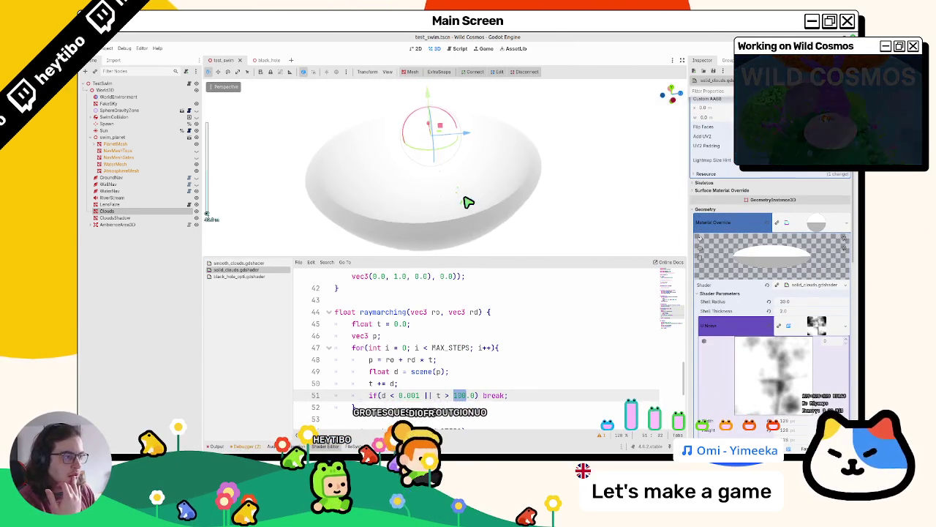
scroll(470, 212, "up", 2)
scroll(472, 220, "down", 2)
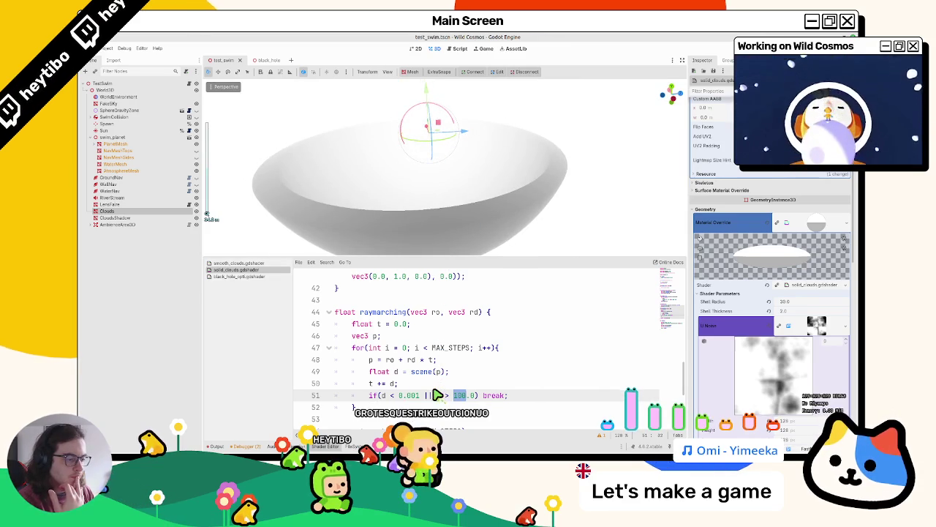
scroll(437, 395, "up", 2)
scroll(418, 337, "up", 3)
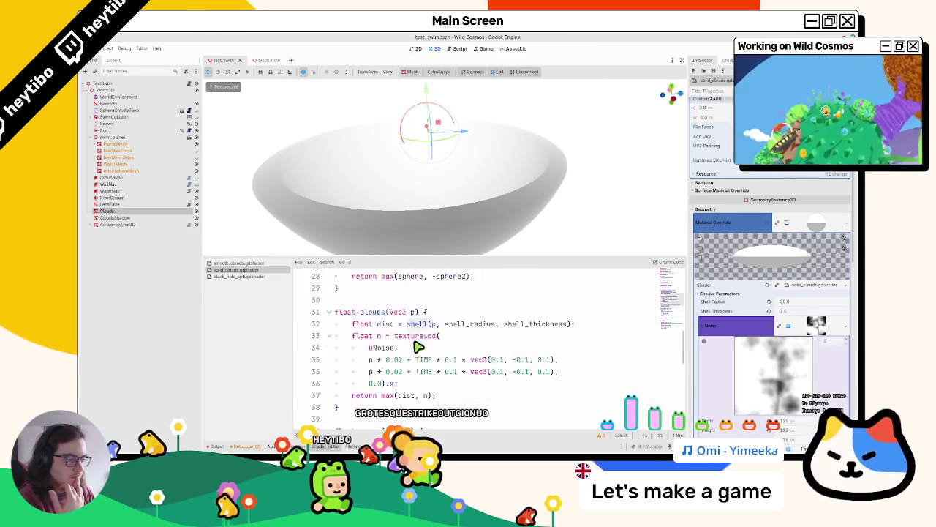
left_click(388, 340)
scroll(384, 341, "up", 2)
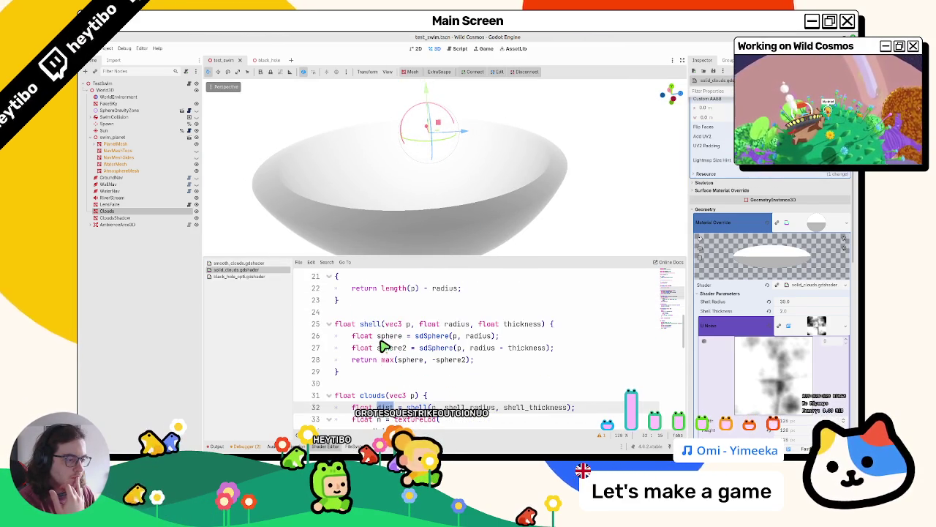
left_click(383, 359)
type("1.-")
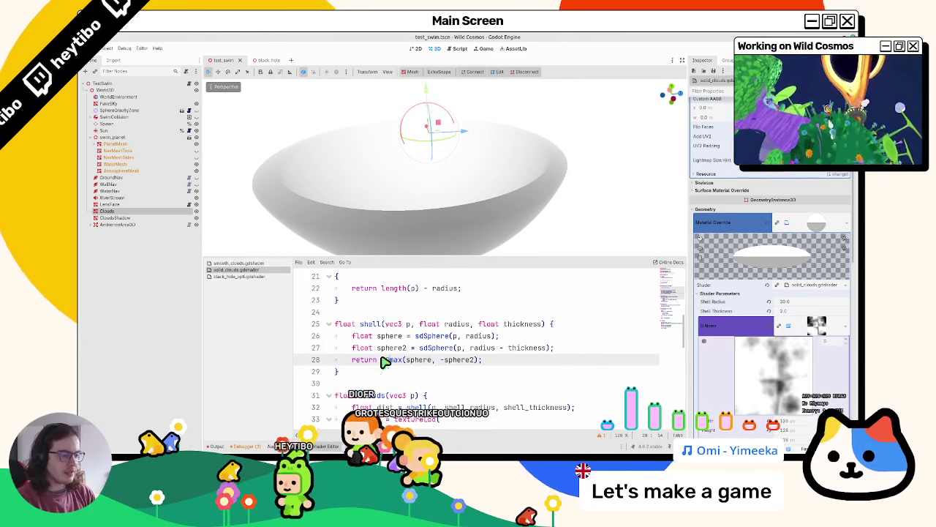
key("ctrl+s")
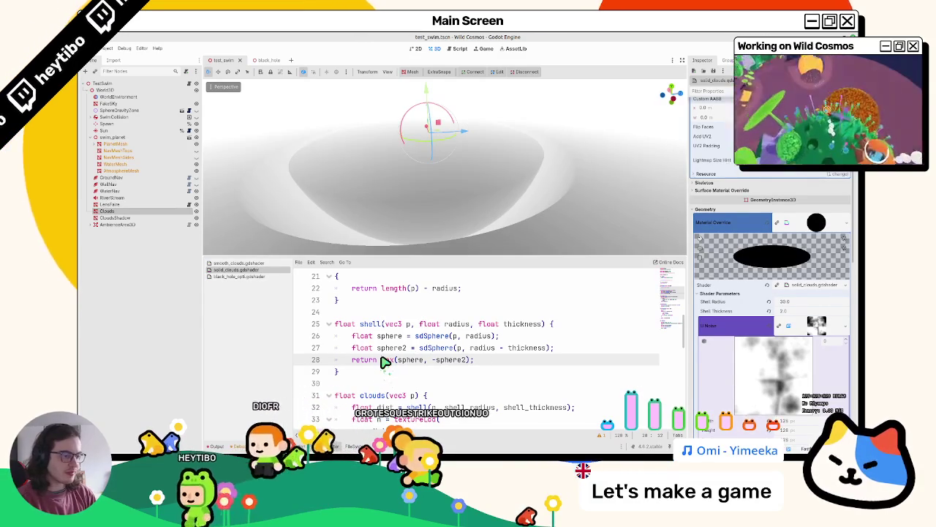
key("BackSpace")
key("BackSpace")
key("BackSpace")
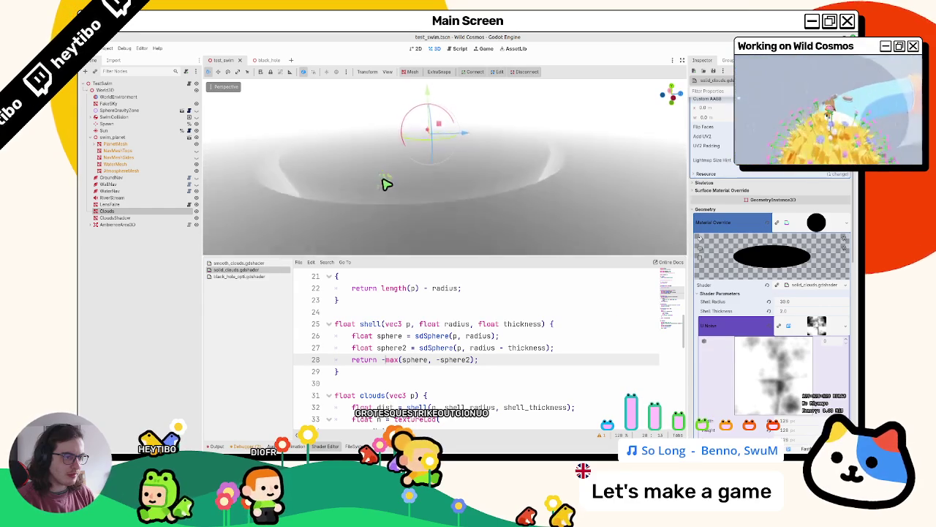
Step: Try min instead of max in scene()'s return, then edit before sdPlane on line 41
left_click_drag(386, 213, 398, 214)
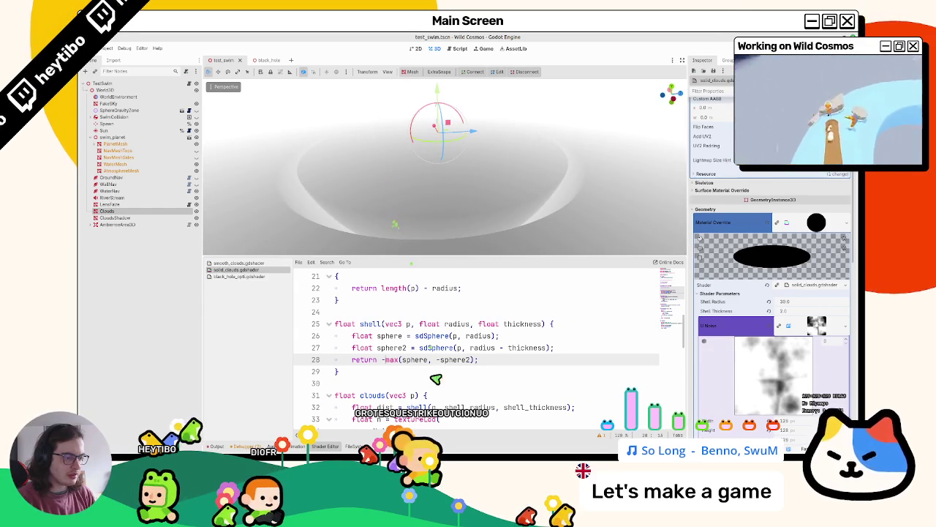
scroll(434, 375, "down", 4)
scroll(435, 381, "down", 2)
scroll(437, 382, "up", 2)
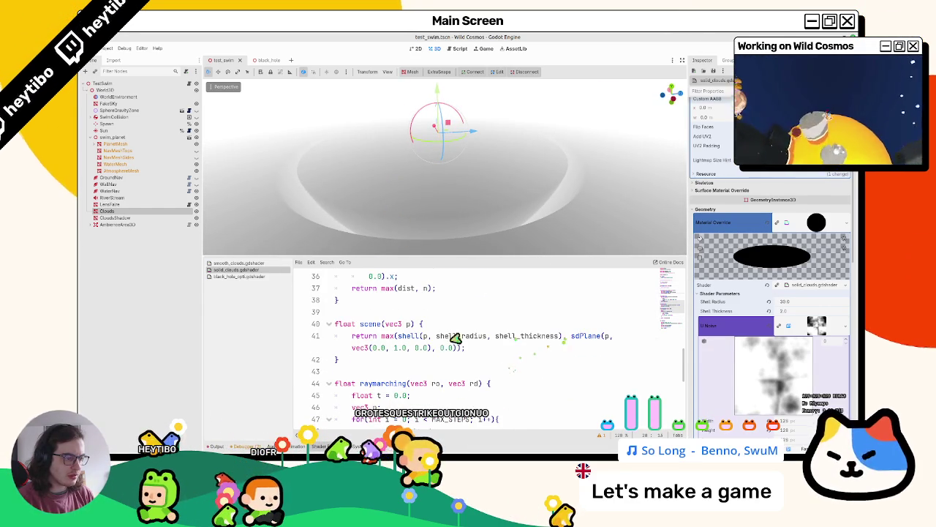
double_click(387, 336)
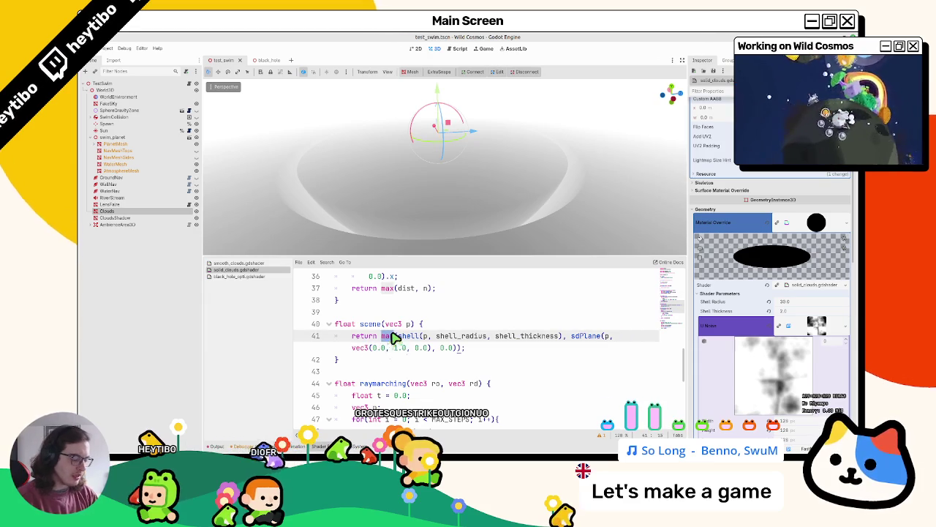
type("min")
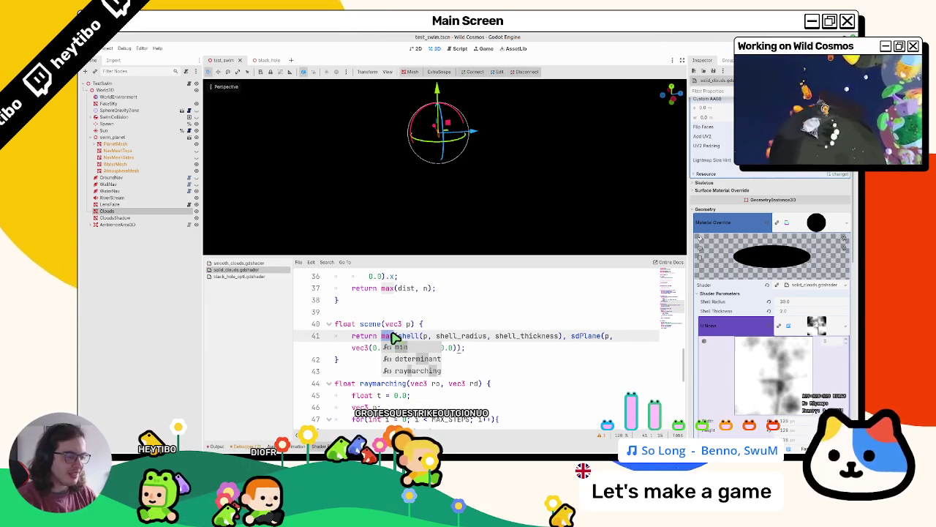
scroll(432, 169, "down", 3)
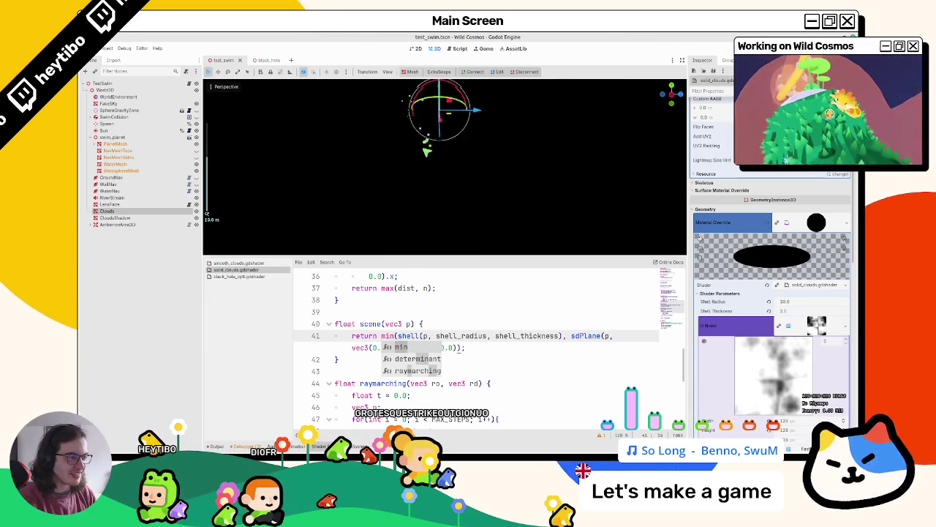
left_click(574, 337)
scroll(576, 338, "up", 3)
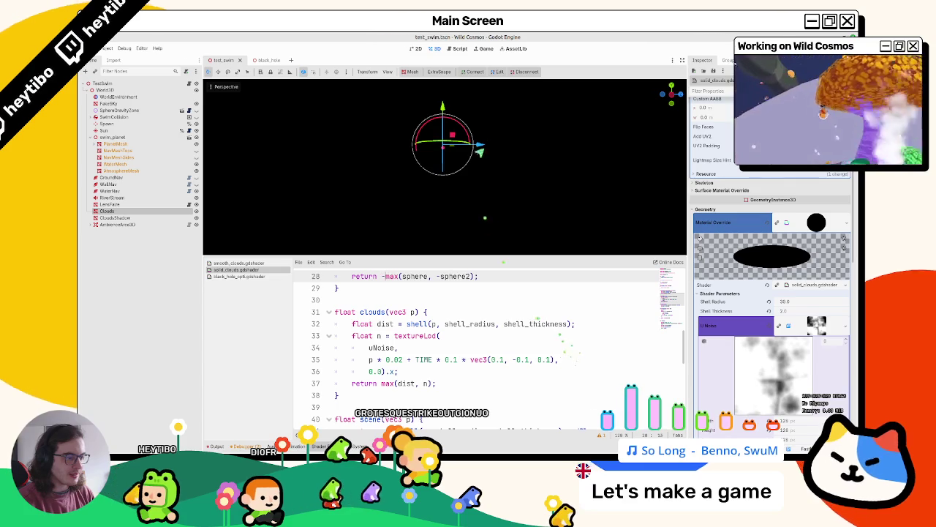
left_click(515, 359)
scroll(561, 373, "down", 2)
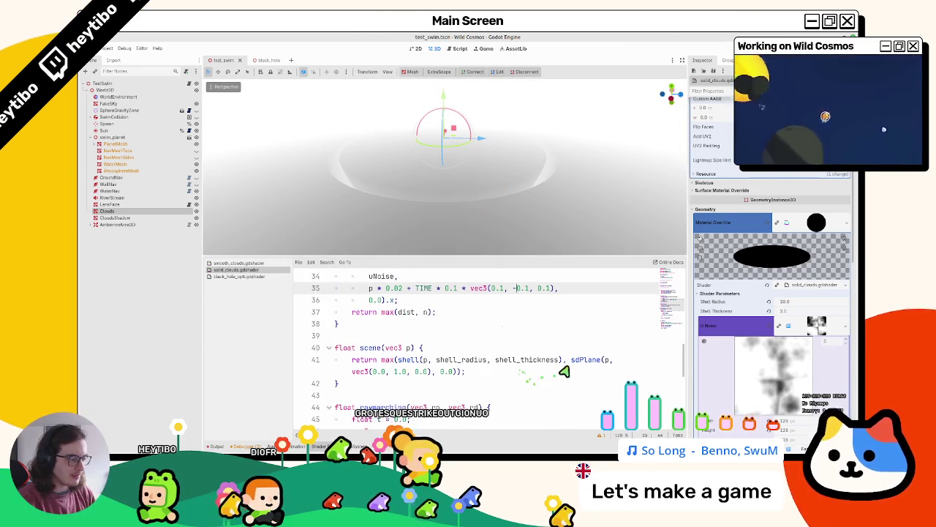
left_click(574, 360)
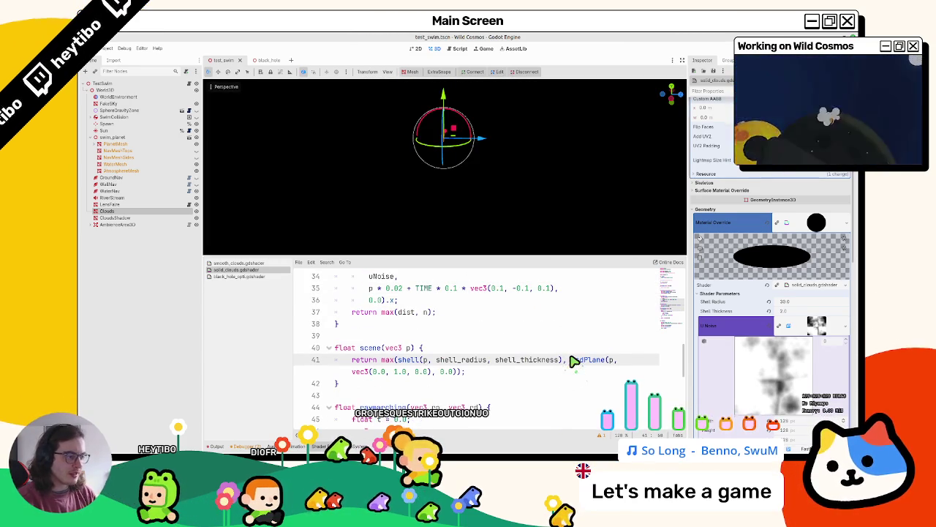
type("s")
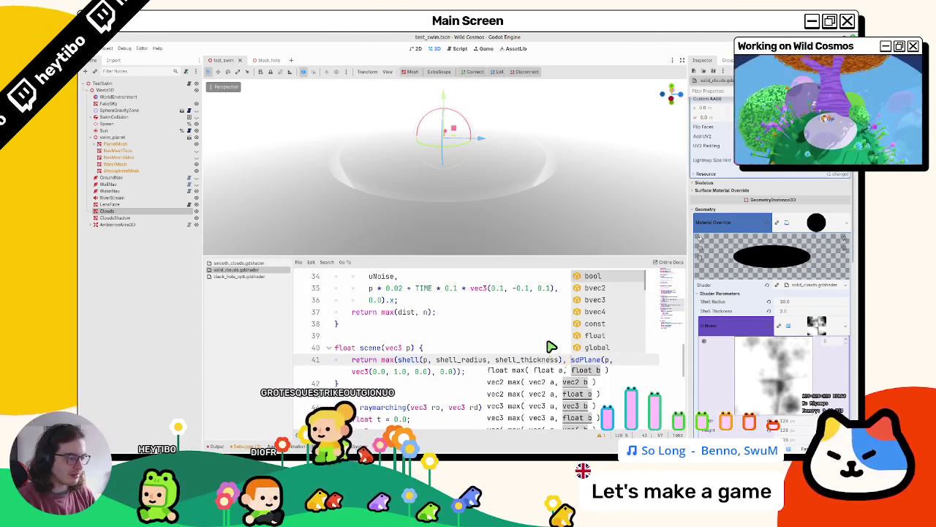
scroll(438, 295, "up", 3)
scroll(464, 299, "down", 5)
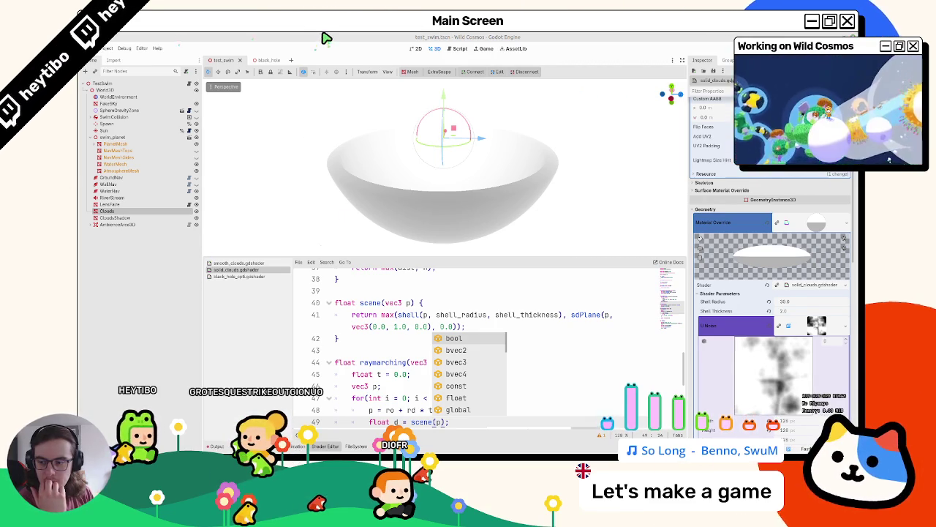
Step: Save, remove the minus before max on line 28, and sample clouds in the raymarch loop
scroll(407, 322, "up", 4)
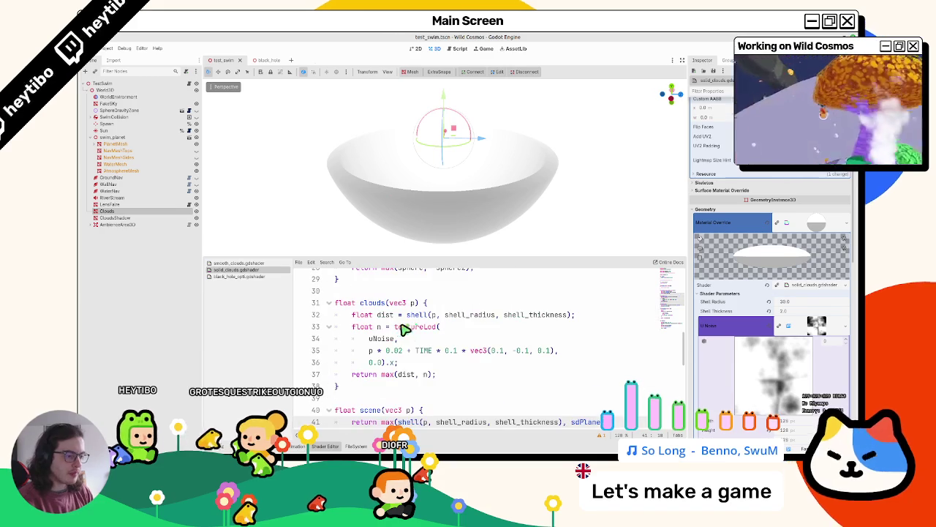
key("ctrl+s")
key("BackSpace")
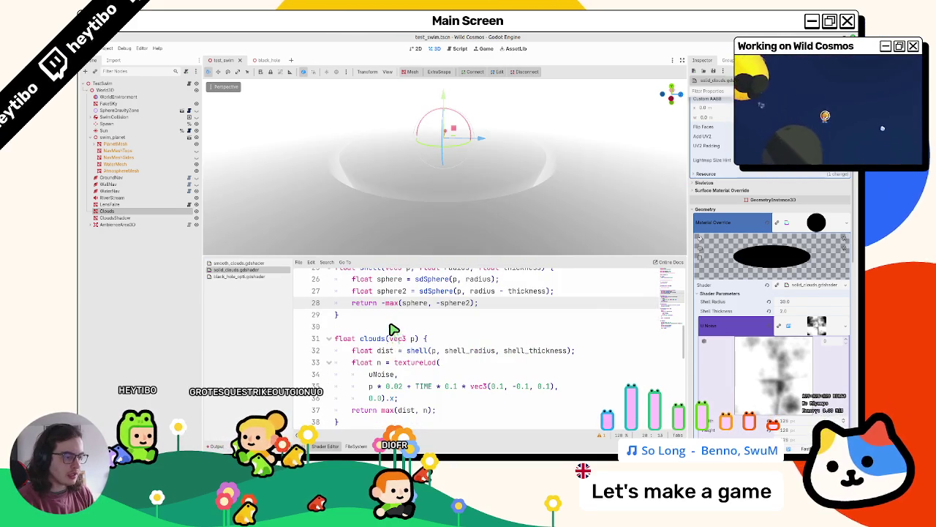
double_click(372, 339)
scroll(371, 345, "down", 4)
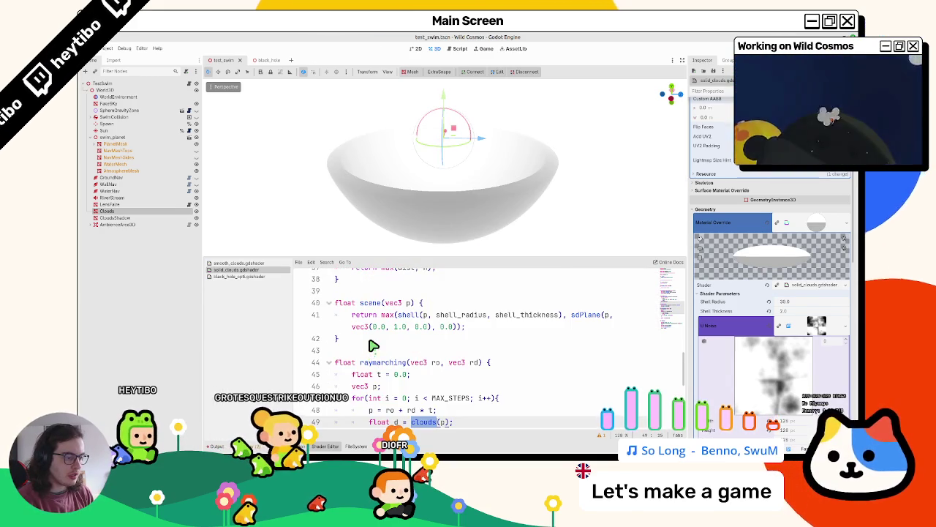
scroll(372, 345, "up", 4)
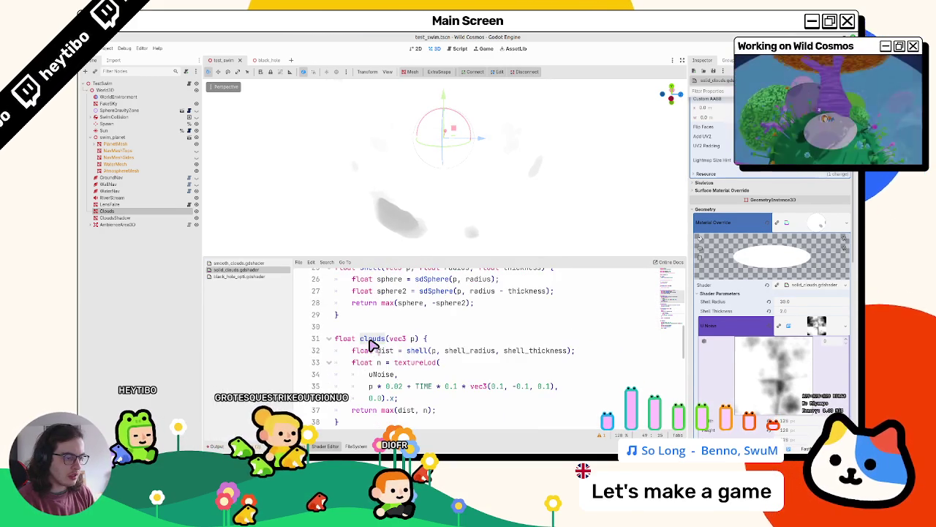
Step: Negate the shell distance on line 32 and change clouds' return to min(dist, n)
left_click(409, 351)
type("-")
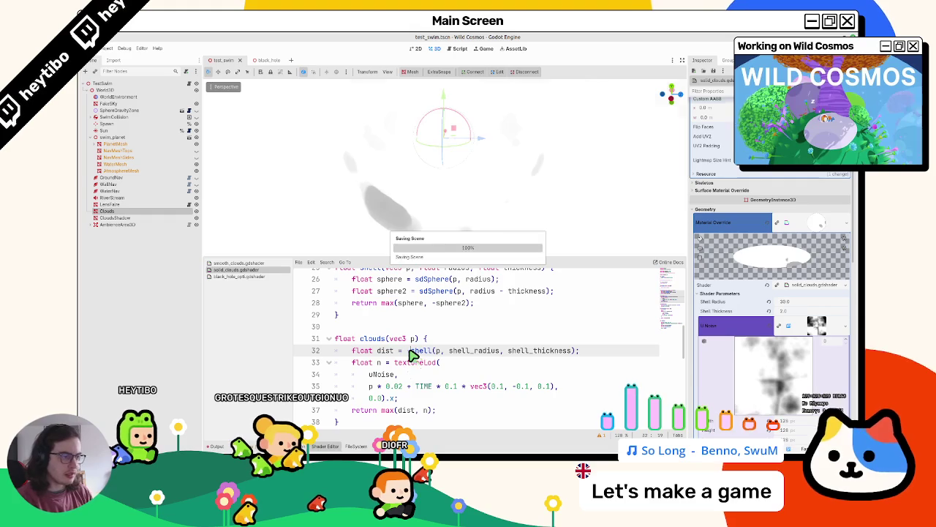
double_click(383, 410)
type("n")
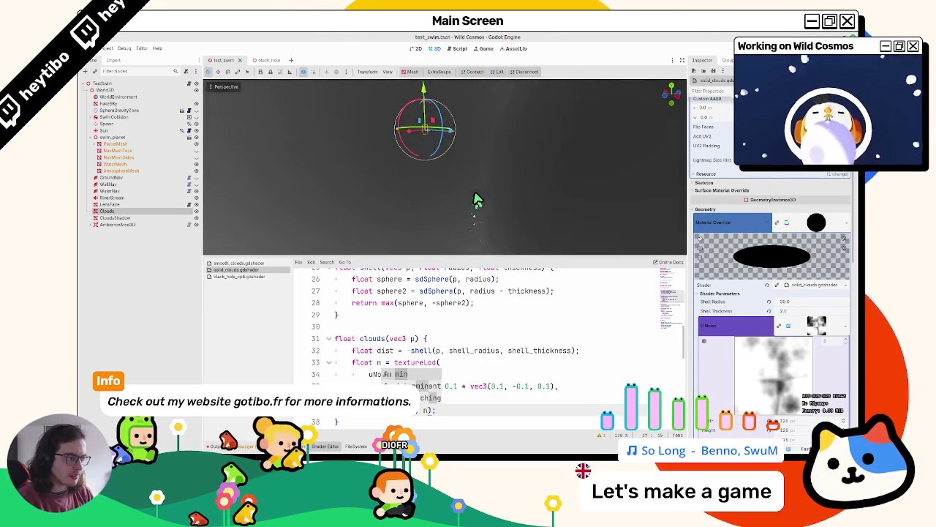
Step: Restore max(dist, n) on line 37 and drop the minus before shell on line 32
scroll(467, 217, "down", 2)
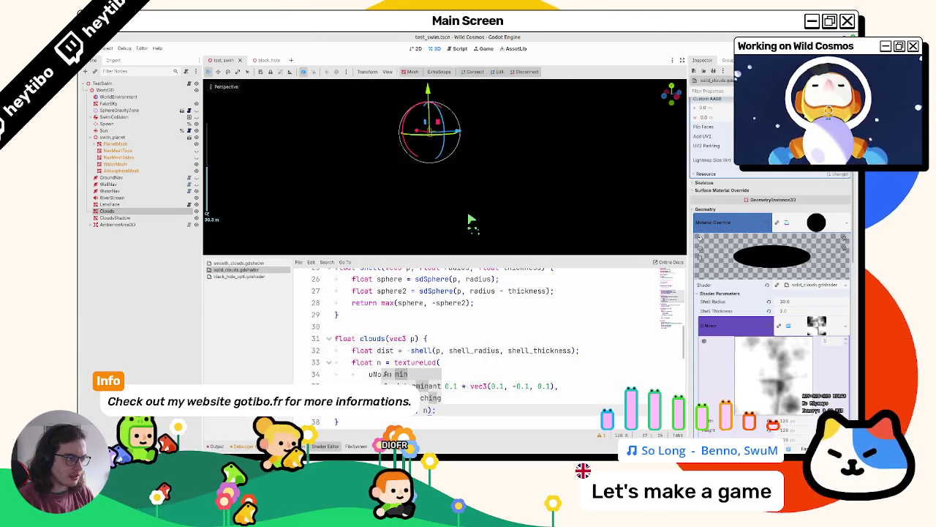
scroll(472, 195, "down", 2)
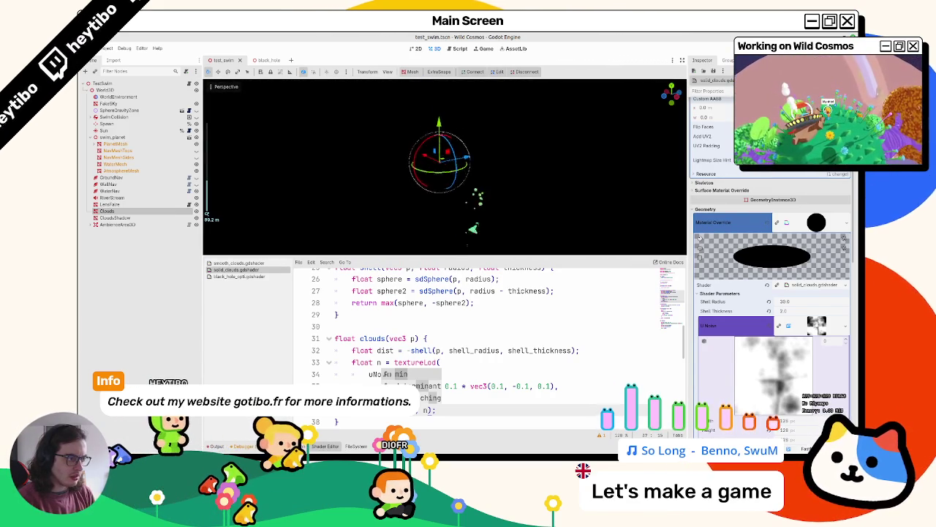
left_click(467, 338)
left_click(432, 410)
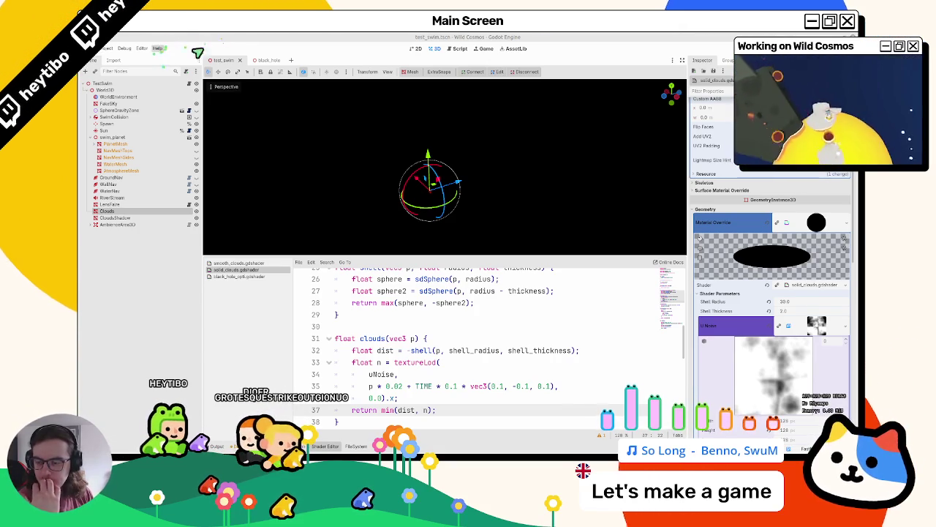
key("ctrl+z")
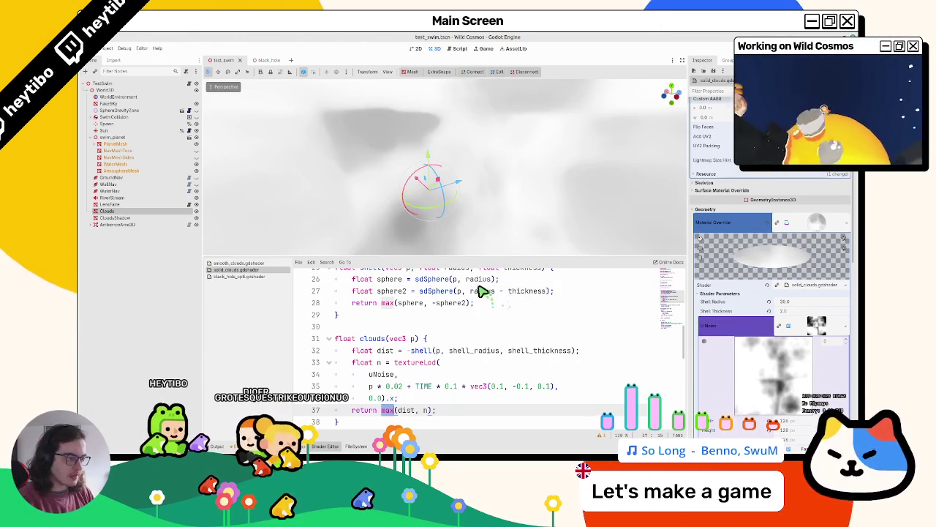
left_click(408, 351)
key("BackSpace")
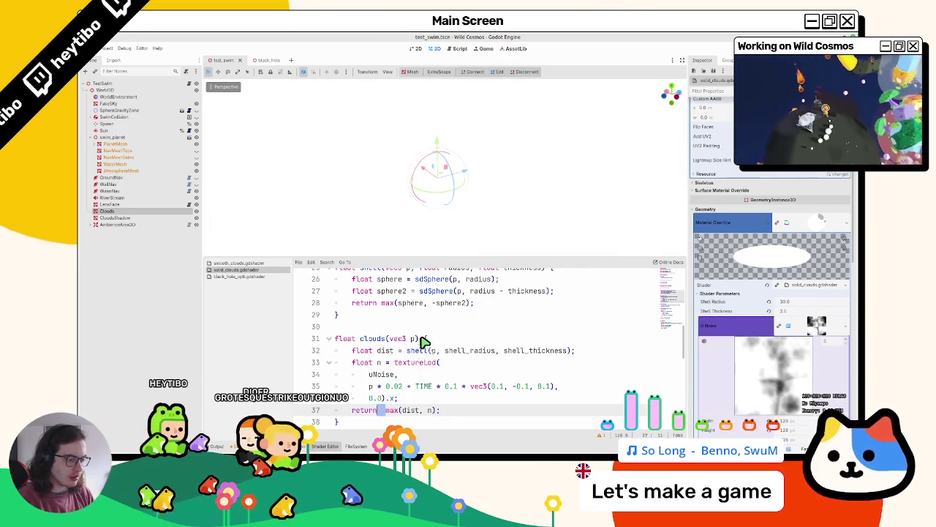
scroll(416, 343, "down", 4)
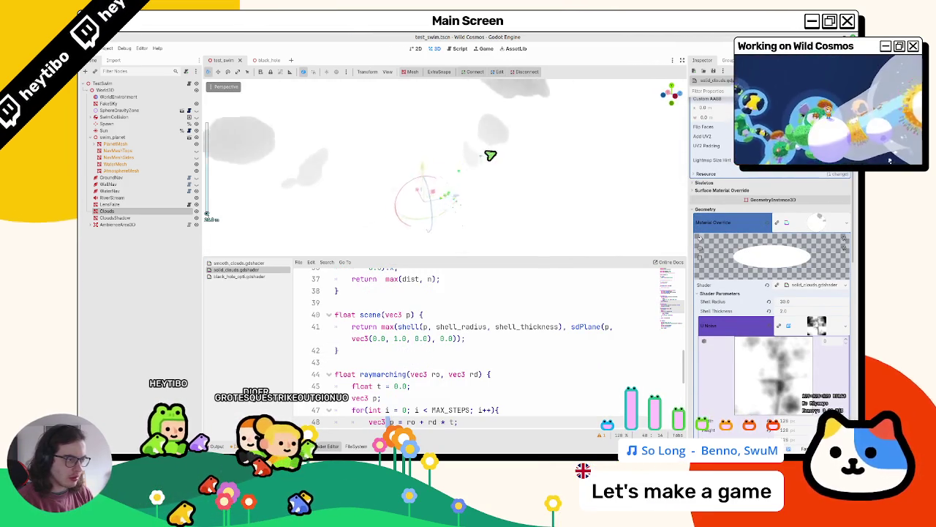
mouse_move(402, 195)
left_mouse_down()
mouse_move(419, 186)
mouse_move(395, 204)
mouse_move(374, 247)
left_mouse_up()
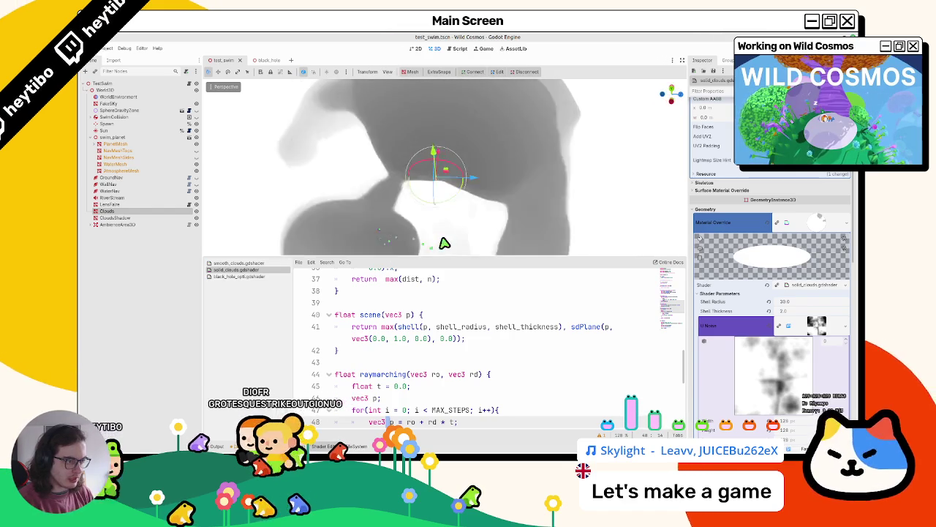
left_click_drag(382, 223, 408, 127)
Step: Complete line 64 of fragment() as ALBEDO = vec3(t); and select vec3(t)
scroll(407, 127, "up", 3)
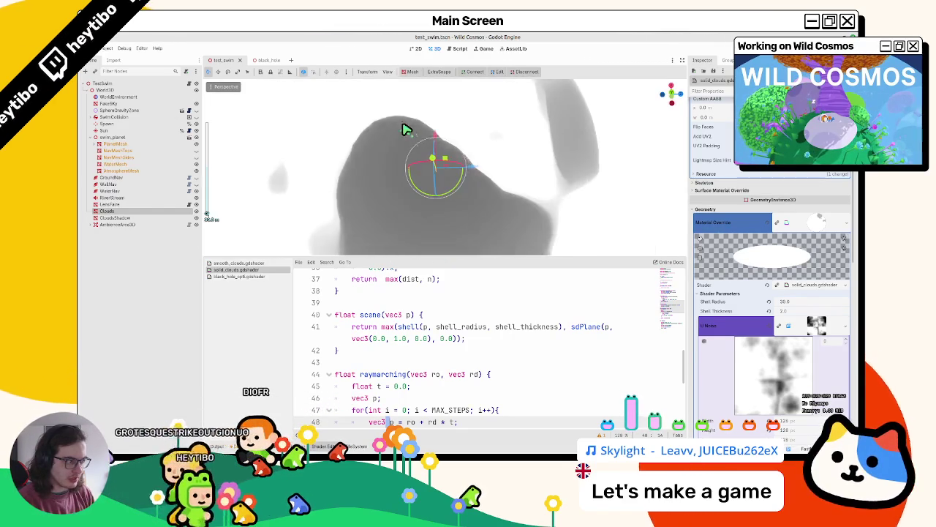
scroll(410, 307, "down", 5)
scroll(400, 398, "down", 1)
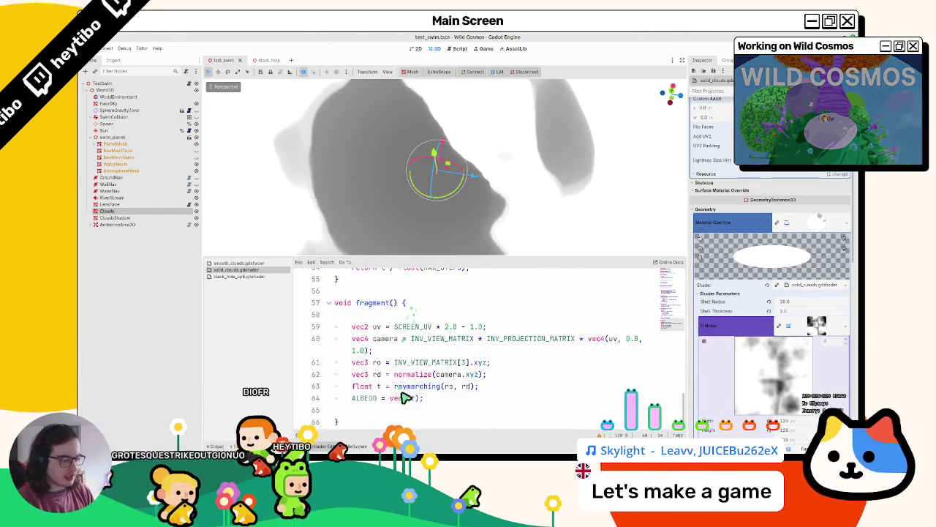
type("t);")
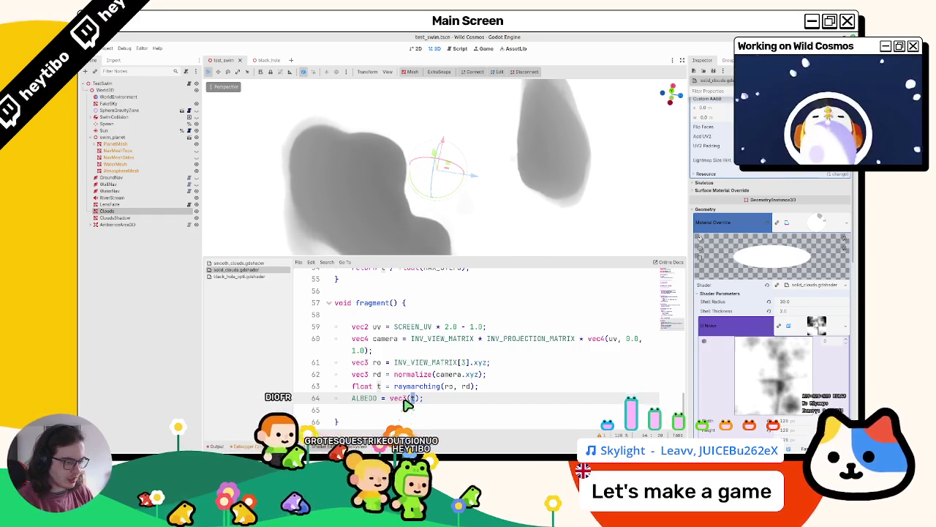
scroll(407, 403, "up", 4)
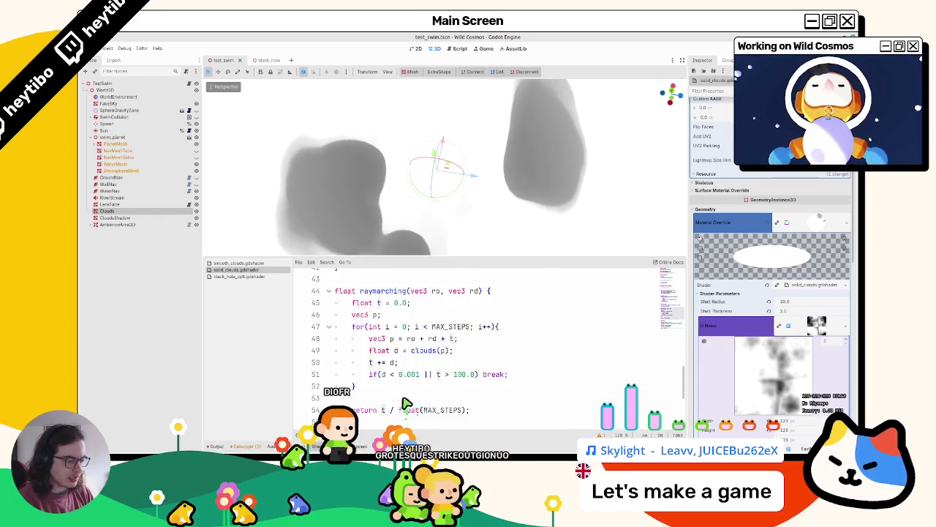
scroll(391, 373, "down", 2)
scroll(382, 364, "down", 2)
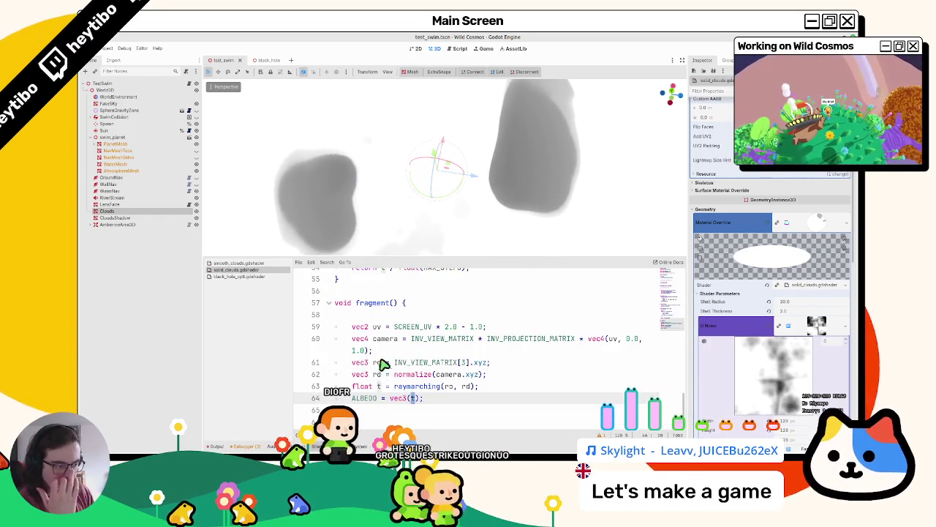
left_click(408, 401)
left_click_drag(389, 398, 420, 401)
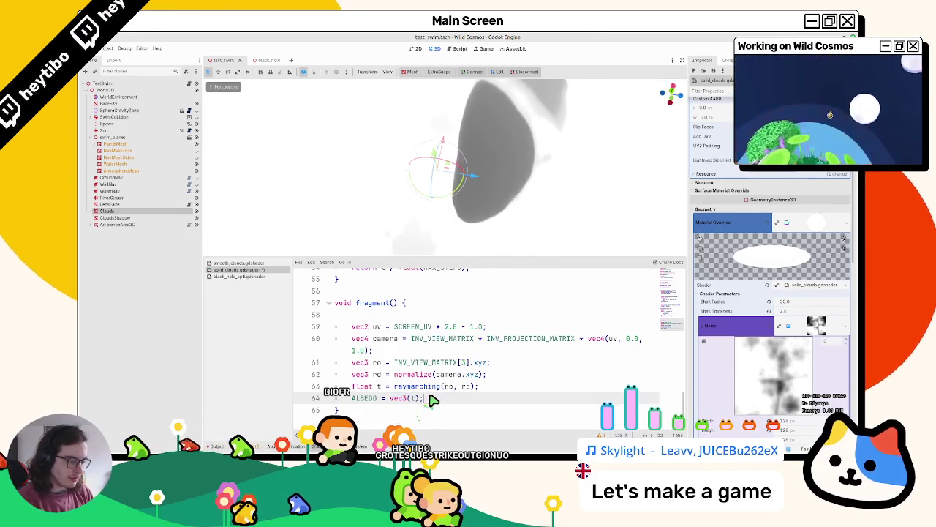
Step: Add an ALPHA = step(t, 0.5) line below ALBEDO, trying a 0.1 cutoff first
left_click(432, 400)
key("Return")
type("ALPHA = step(0.")
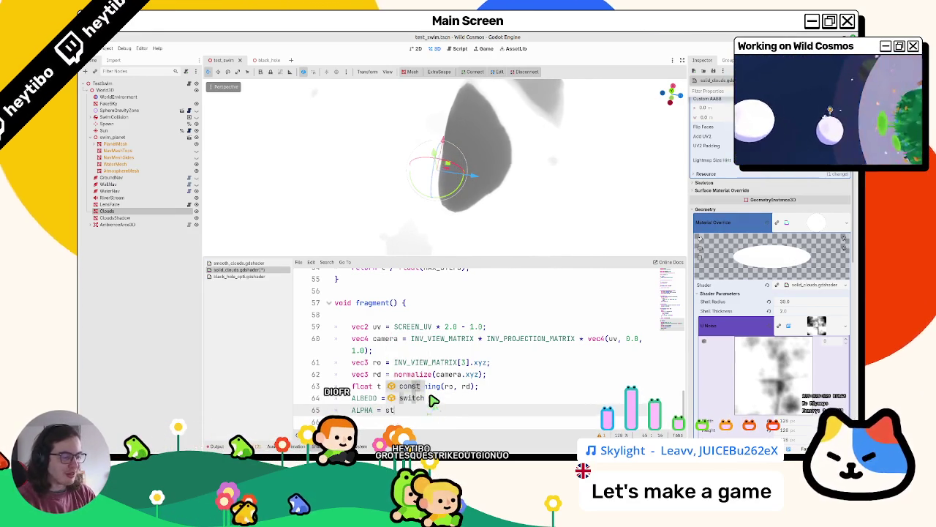
type("6")
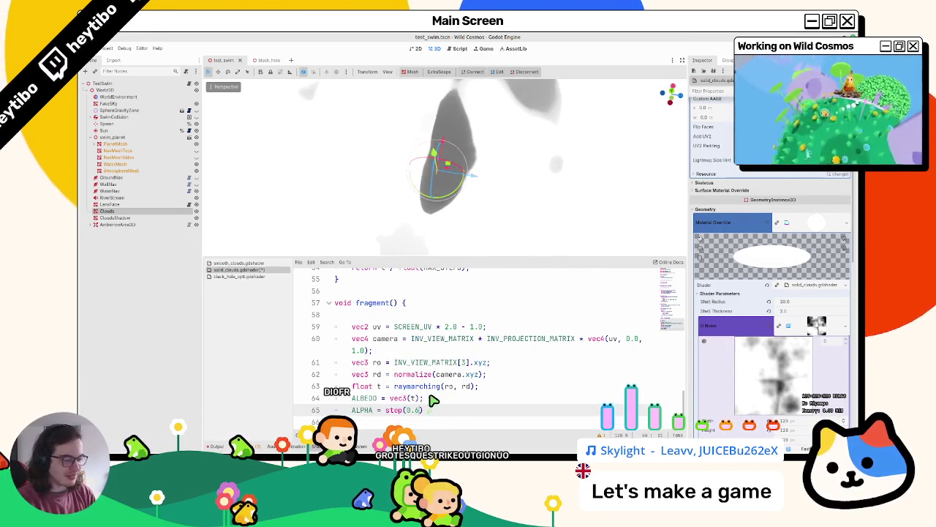
type("t")
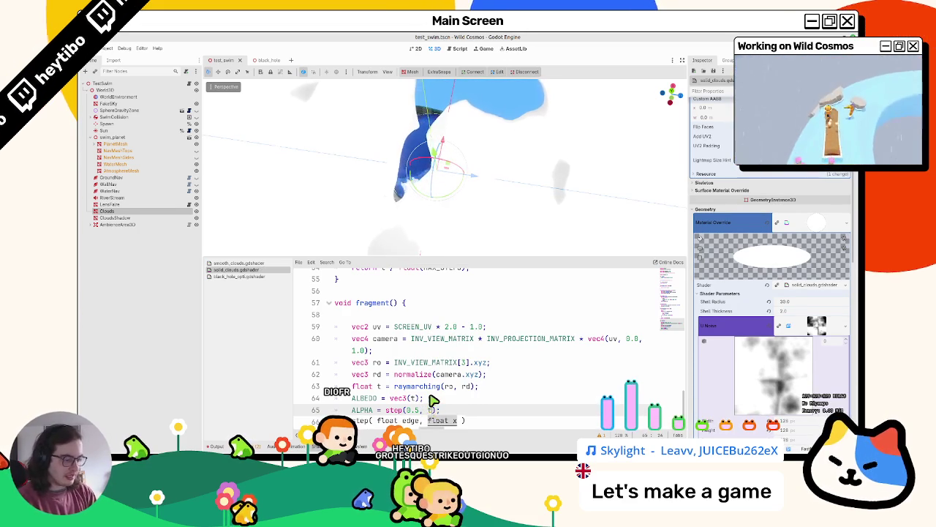
type(",")
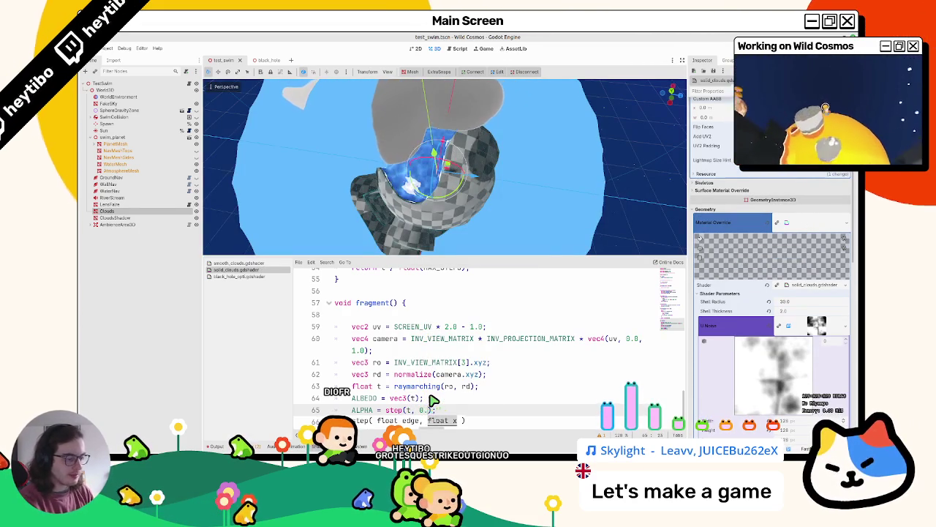
key("BackSpace")
type("1")
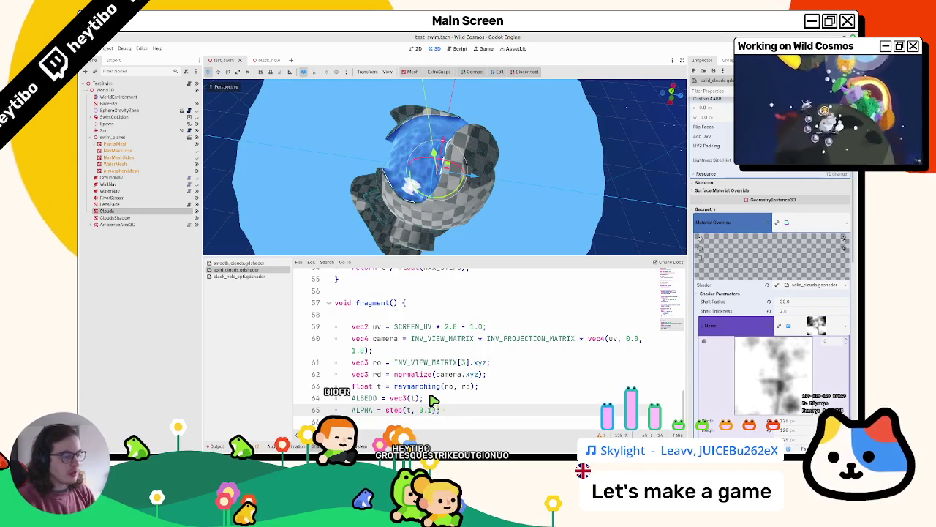
key("BackSpace")
type("5")
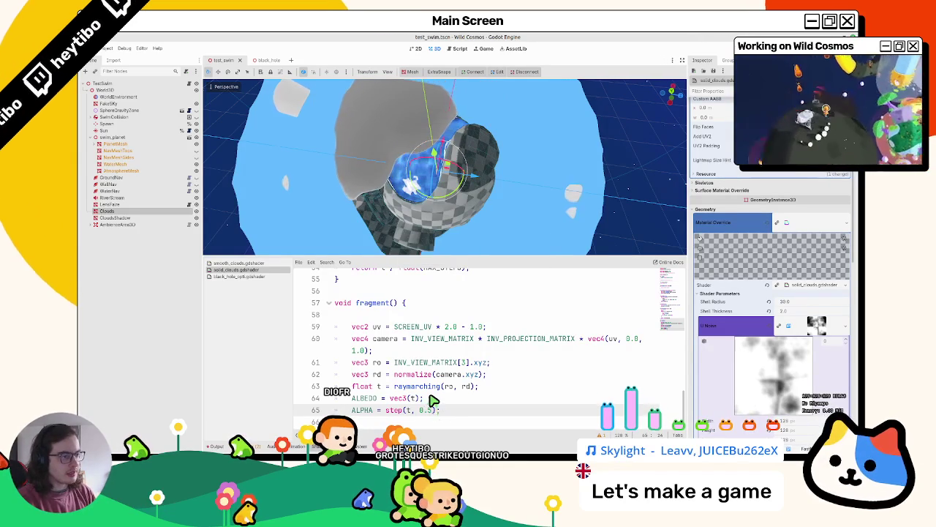
type("5")
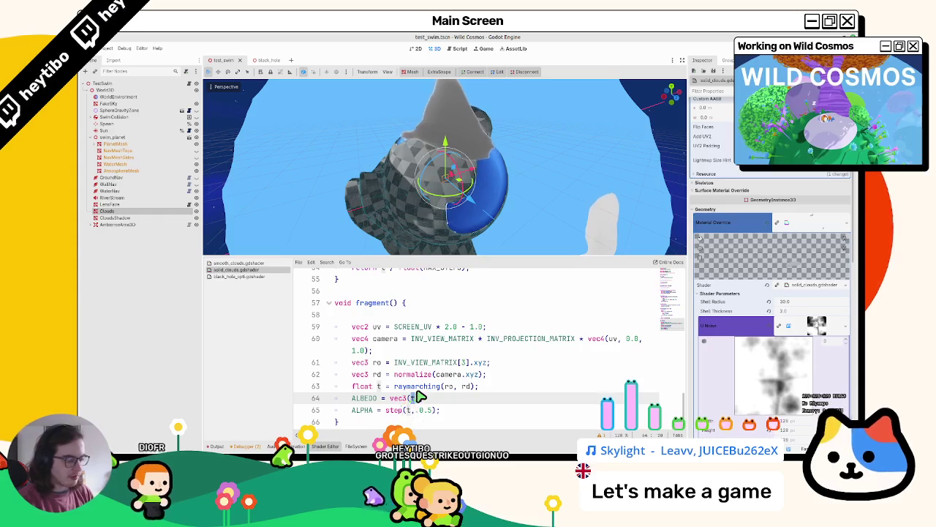
Step: Change ALBEDO to vec3(1.0-t) and launch the game to play-test the clouds
type("1.0-")
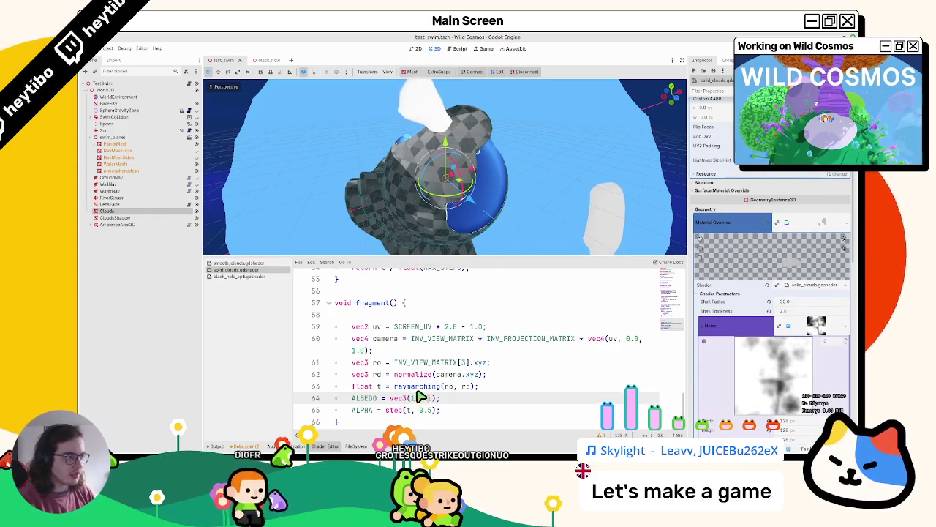
mouse_move(454, 198)
left_mouse_down()
mouse_move(502, 196)
mouse_move(527, 146)
mouse_move(519, 136)
mouse_move(569, 176)
mouse_move(479, 192)
left_mouse_up()
scroll(531, 146, "down", 5)
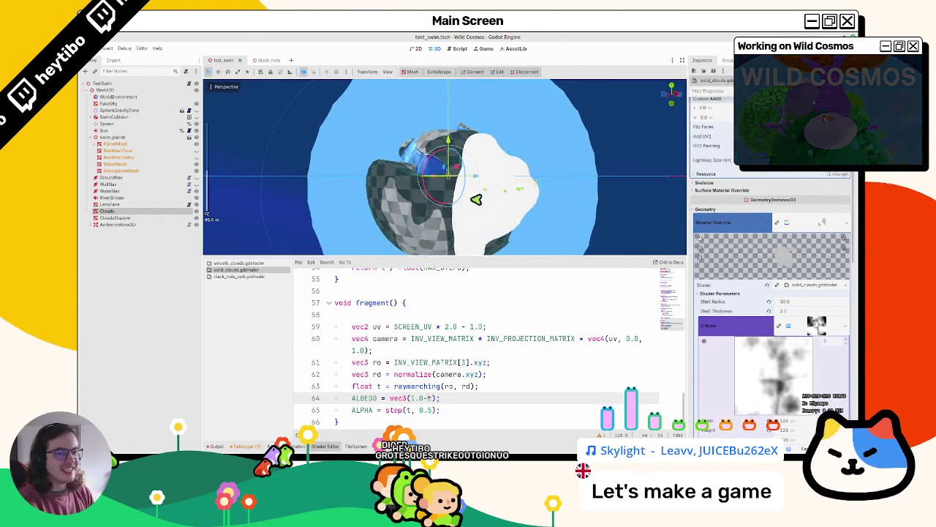
key("F6")
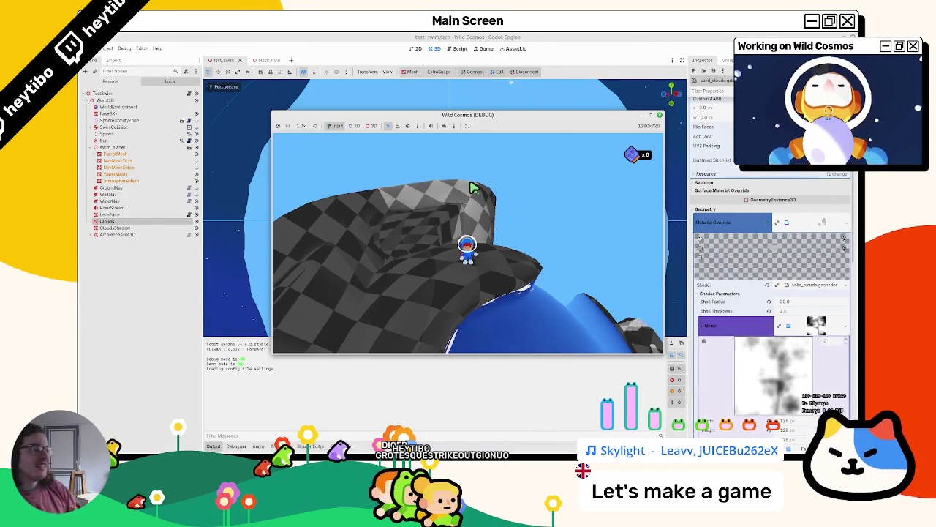
Step: Swing the game camera around the character to find the white clouds, then stop the game
key("w")
key("w")
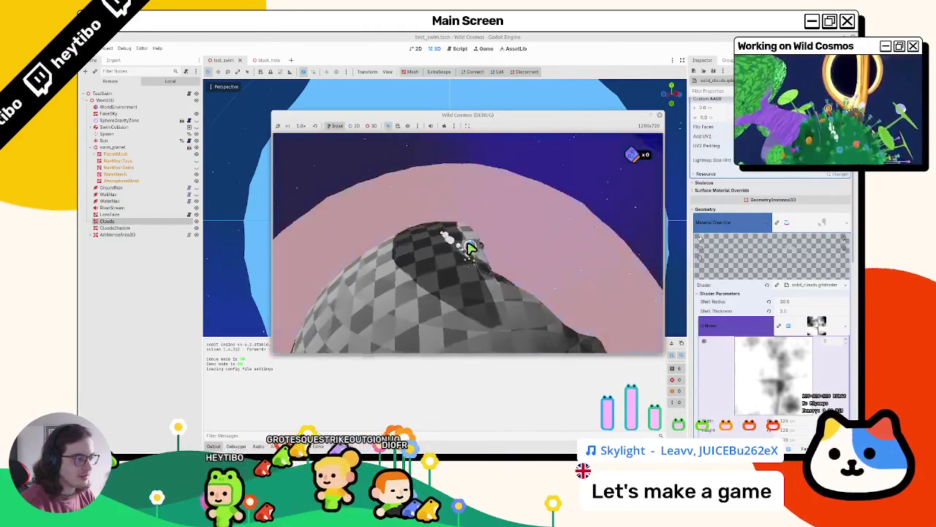
key("w")
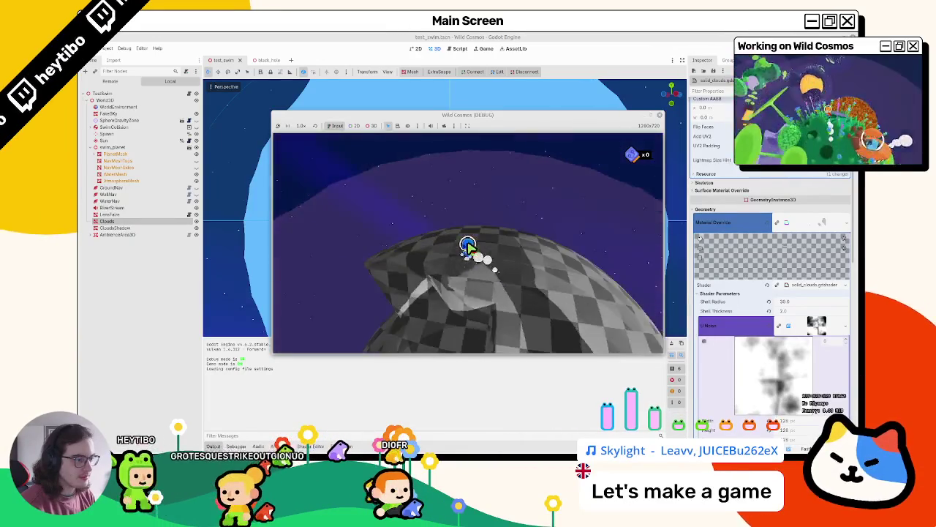
key("w")
key("w")
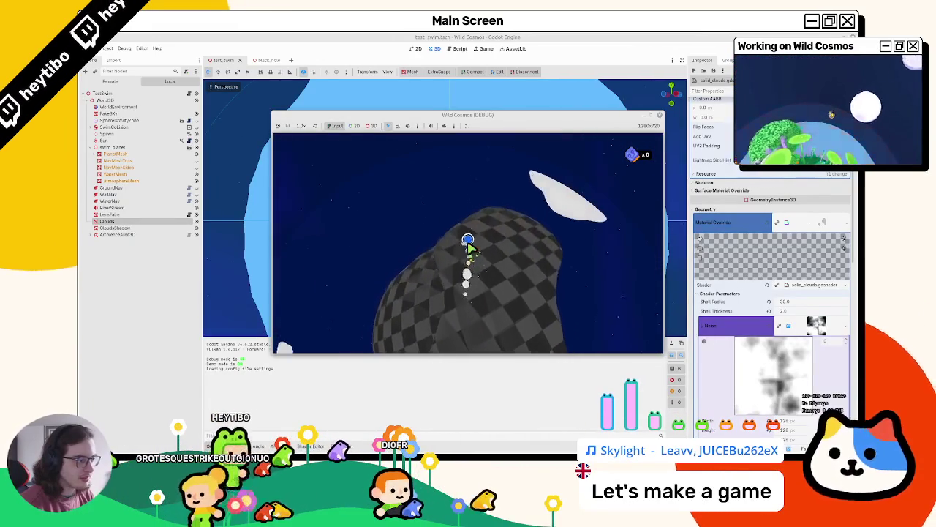
key("w")
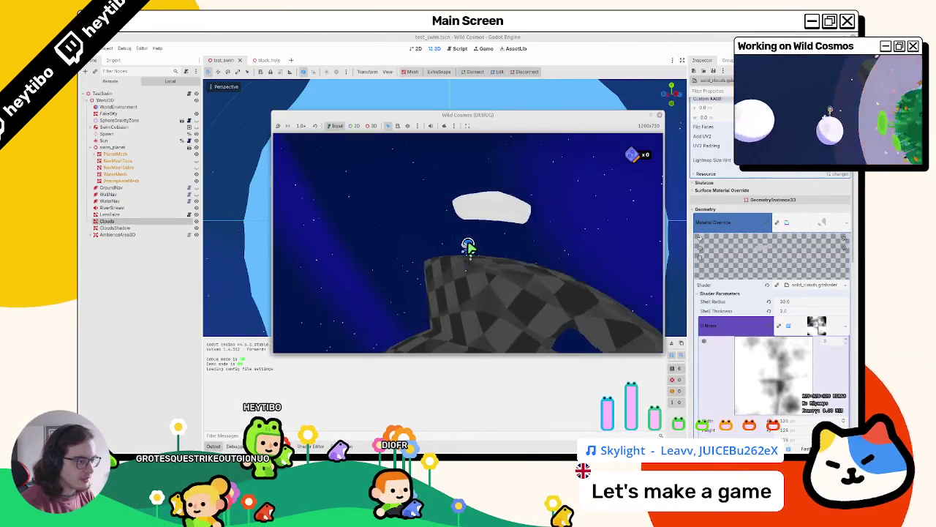
key("w")
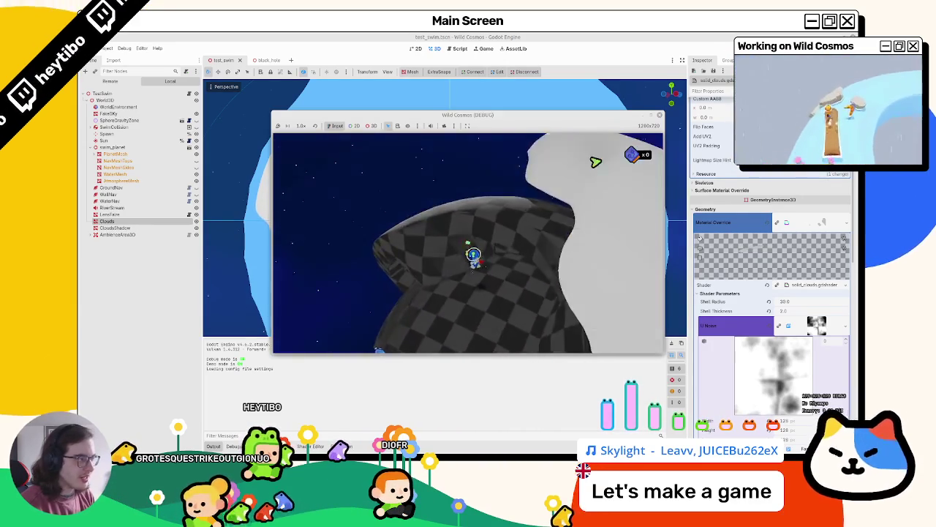
key("F8")
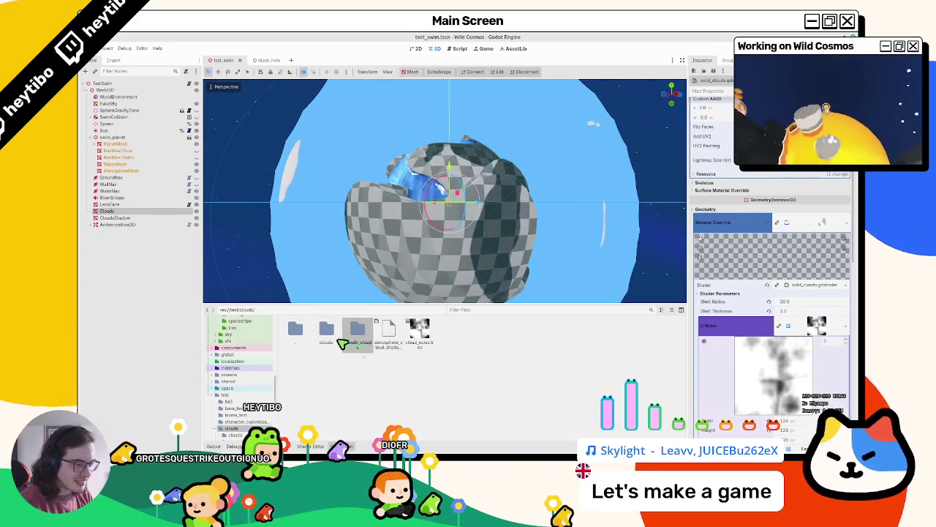
Step: Assign smooth_clouds.mat.tres from test/clouds/smooth_clouds as the Clouds mesh material
double_click(331, 343)
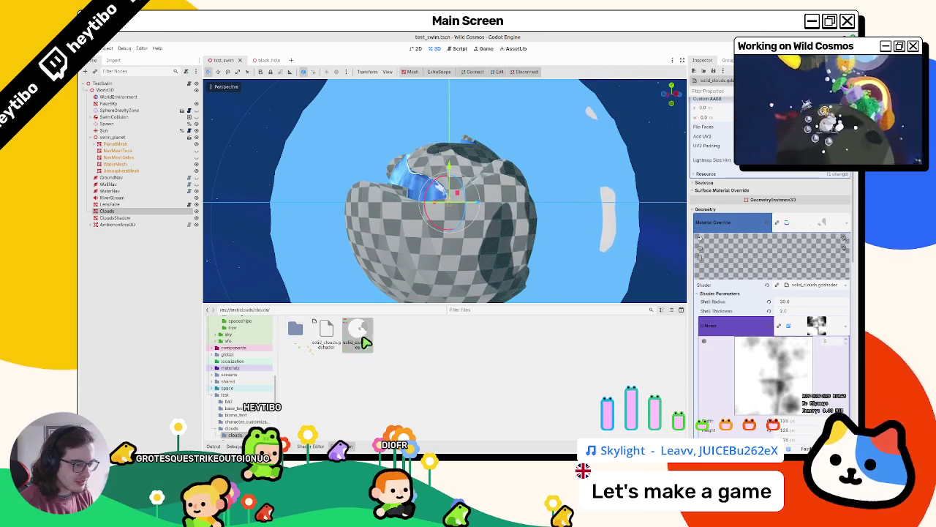
double_click(297, 335)
double_click(364, 345)
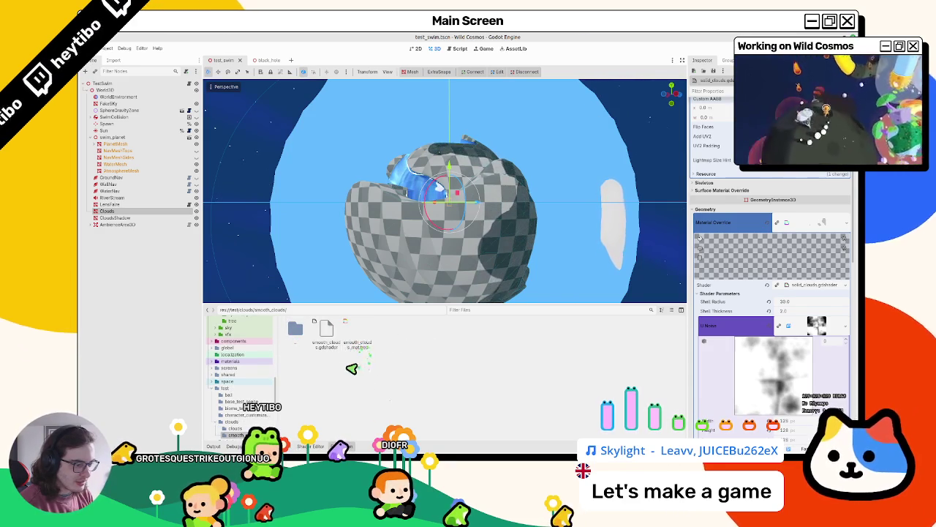
left_click_drag(357, 336, 795, 287)
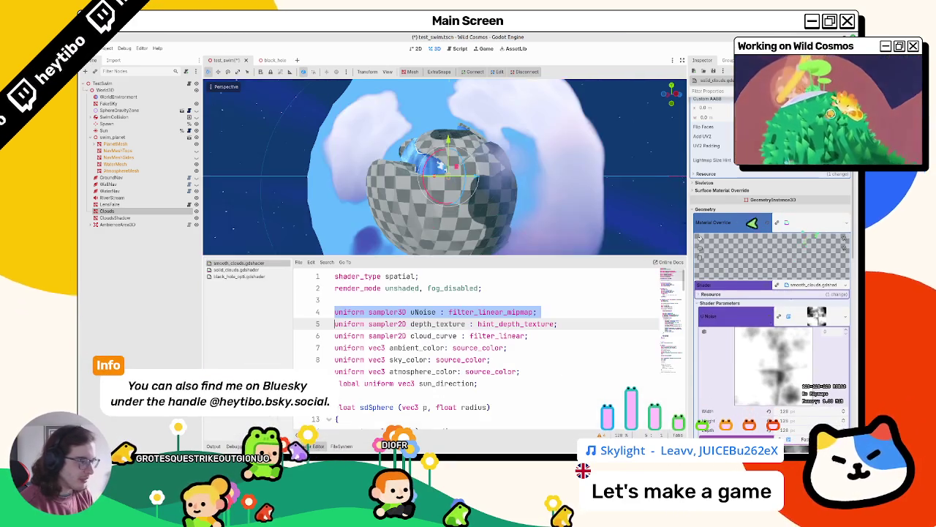
Step: Shift the Noise colour ramp stop to thin out the clouds, then run the game
scroll(515, 225, "up", 3)
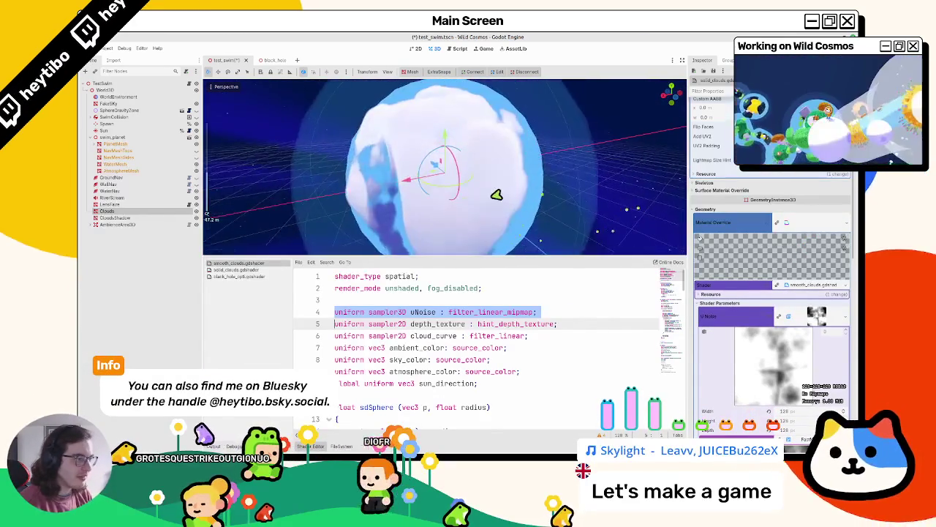
scroll(798, 330, "down", 5)
left_click(812, 220)
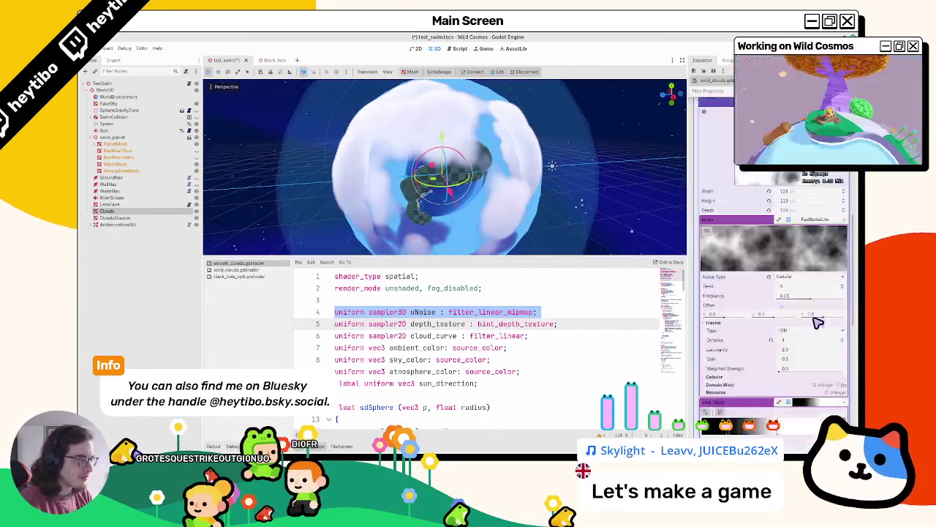
scroll(812, 315, "down", 5)
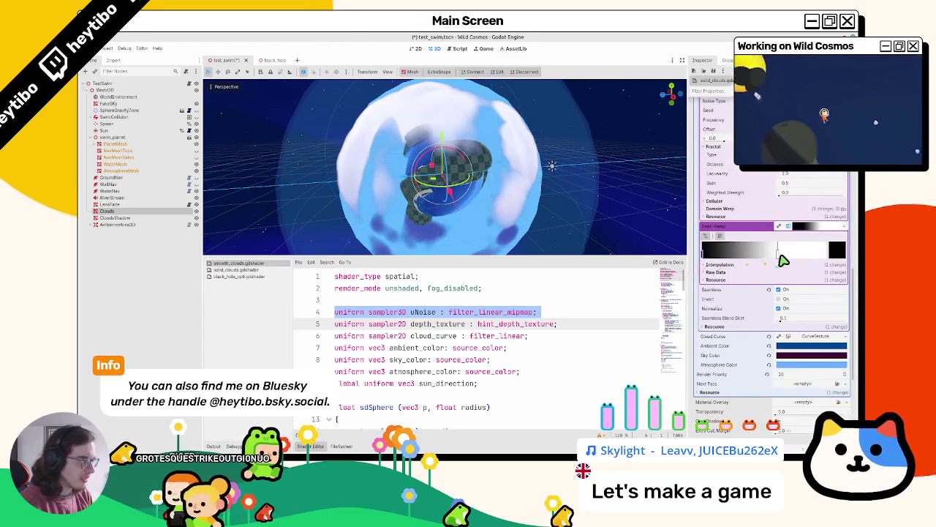
mouse_move(730, 267)
left_mouse_down()
mouse_move(711, 257)
mouse_move(729, 257)
left_mouse_up()
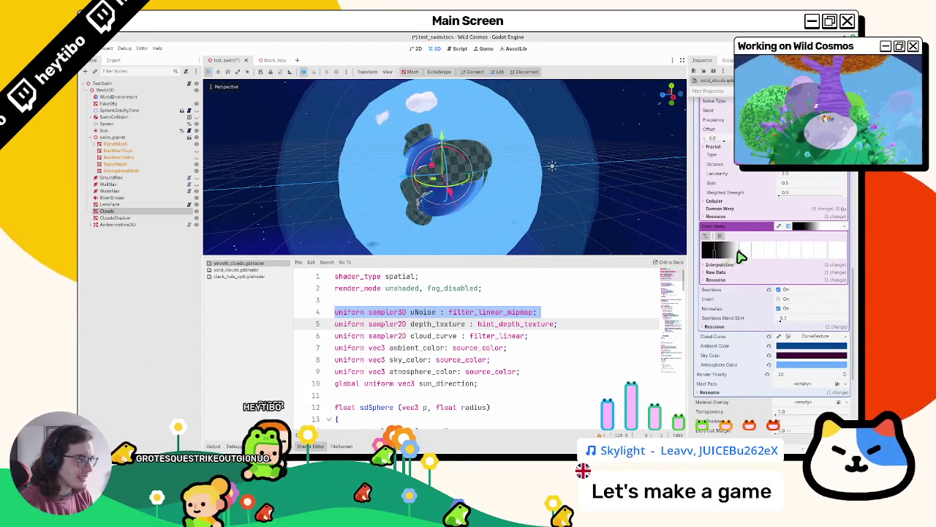
key("F6")
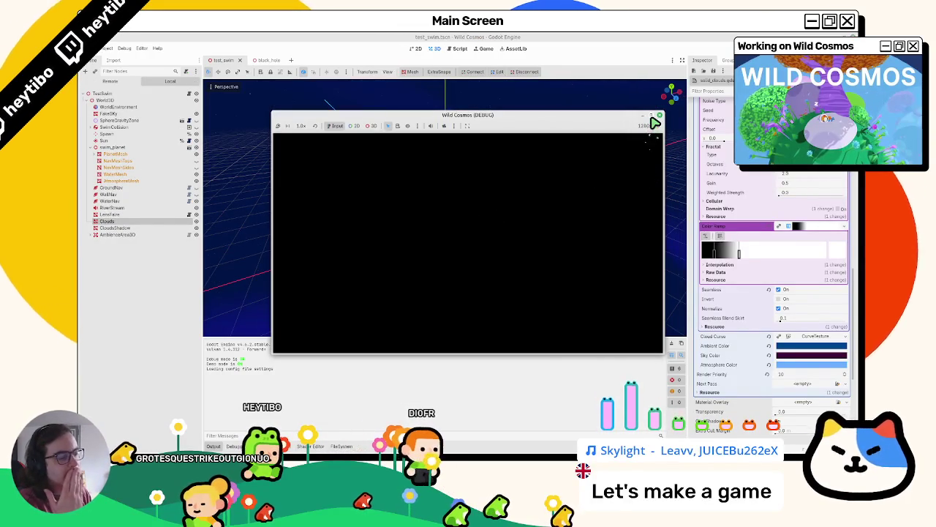
Step: Play-test the smooth clouds full-screen, moving toward the large cloud, then restore the window
key("super+Up")
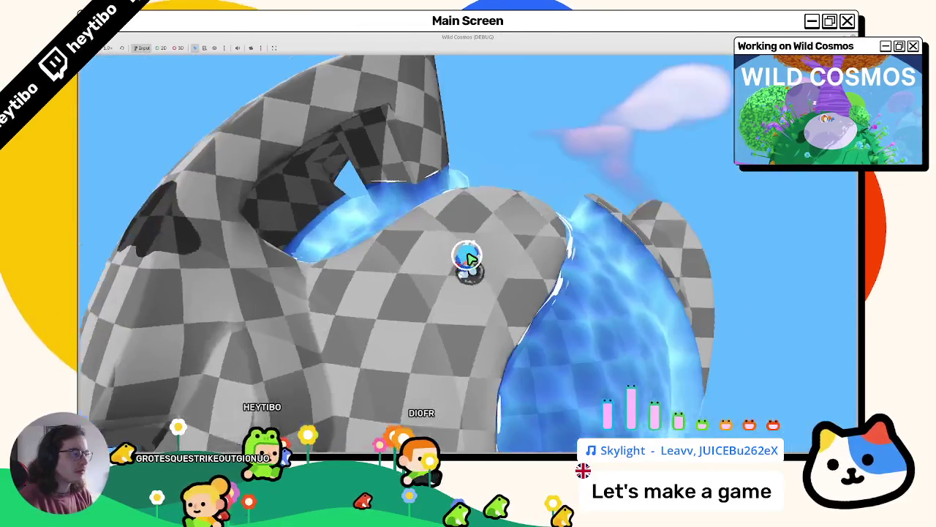
key("w")
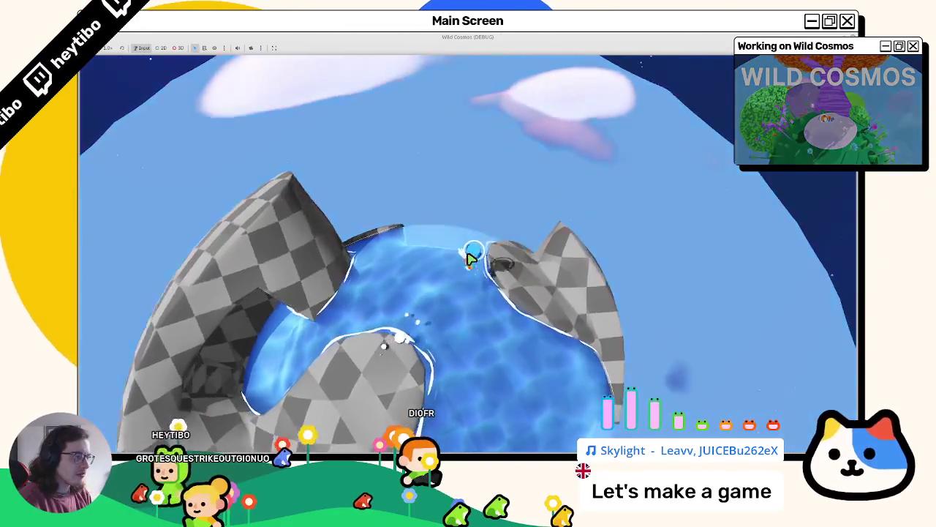
key("w")
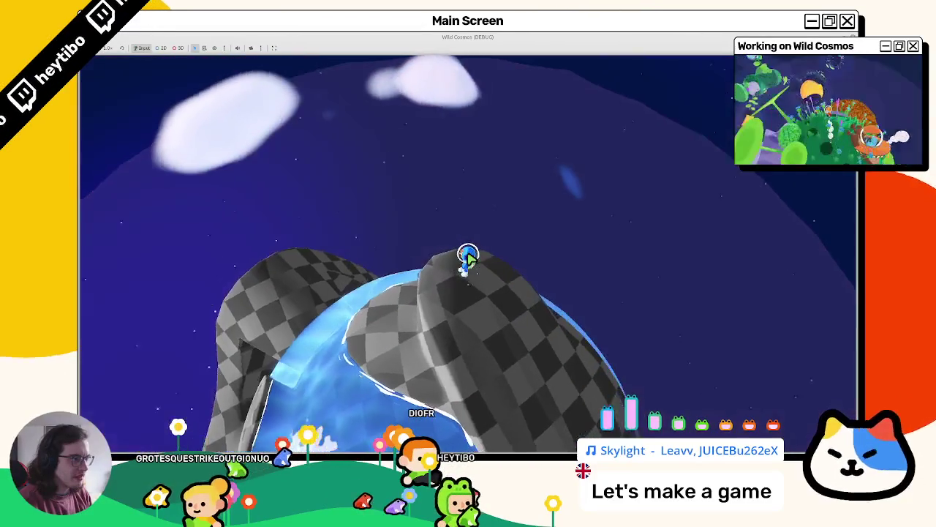
key("F11")
Step: Close the running game and open smooth_clouds.gdshader from the project files
key("Escape")
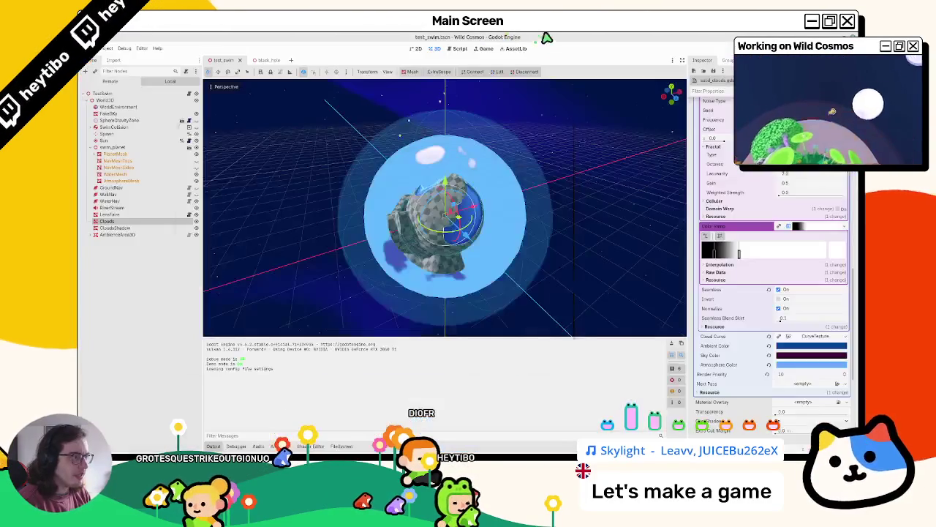
left_click(346, 446)
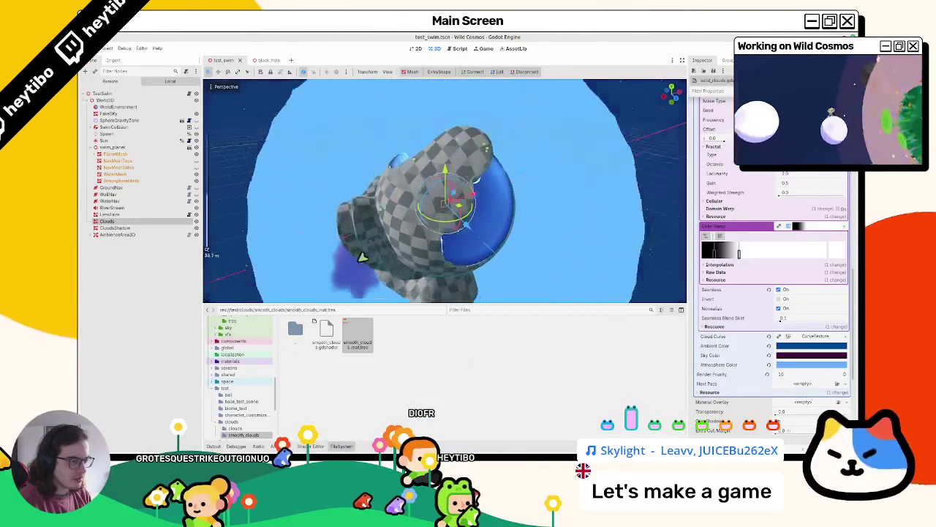
double_click(356, 341)
scroll(344, 338, "down", 7)
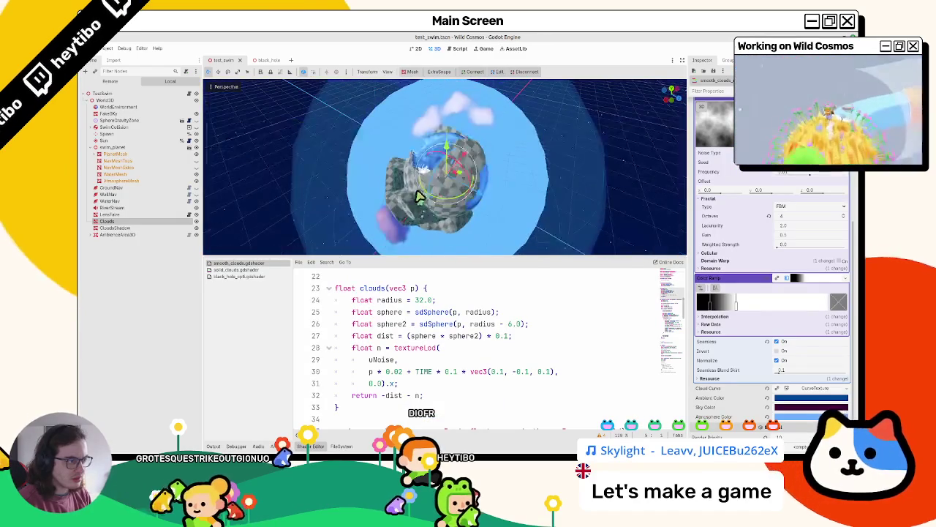
Step: Move a Color Ramp stop to thicken the clouds and orbit around the cloud sphere
left_click_drag(739, 309, 782, 306)
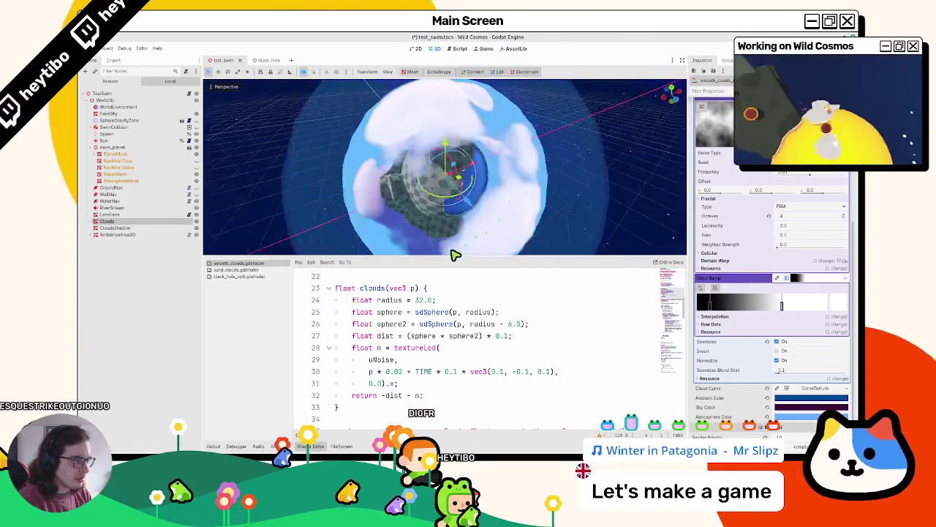
scroll(448, 360, "up", 1)
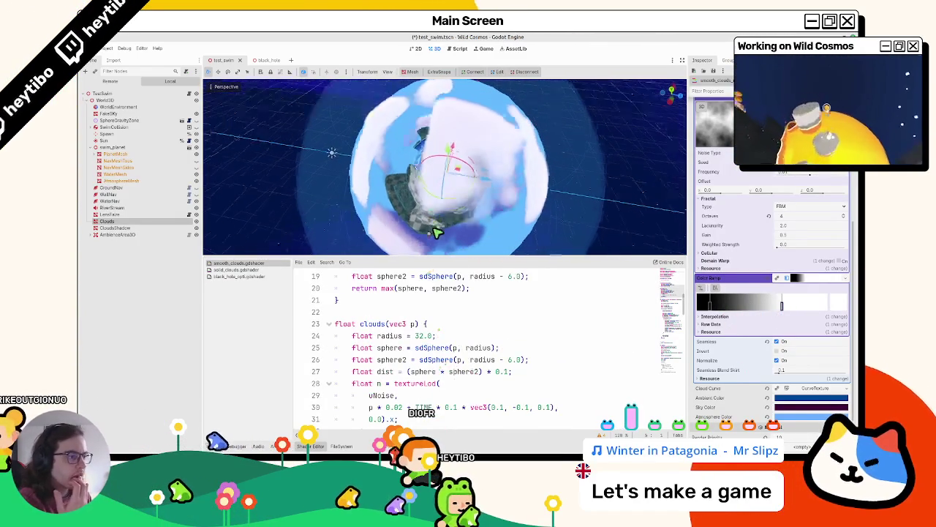
left_click_drag(429, 231, 495, 194)
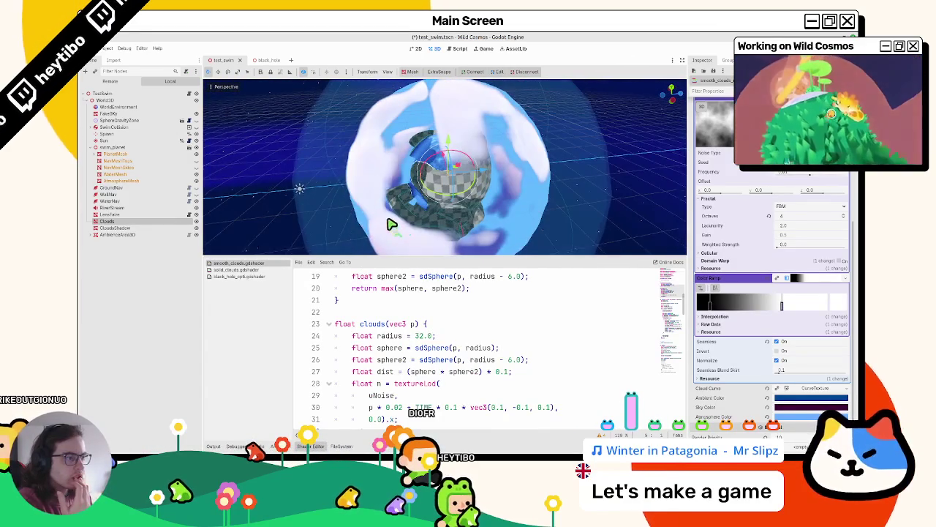
Step: Select the inside-cloud diffuse expression on line 58 of the clouds shader
scroll(418, 364, "down", 4)
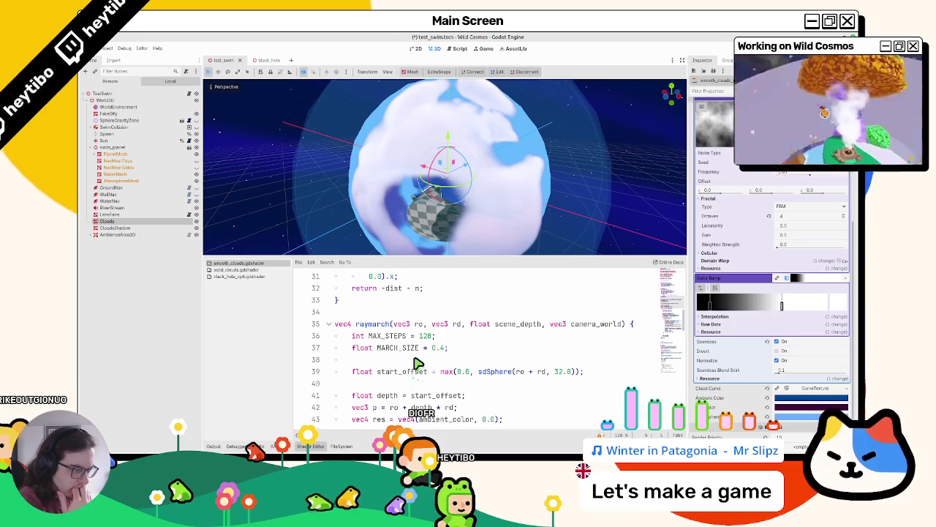
scroll(415, 364, "down", 8)
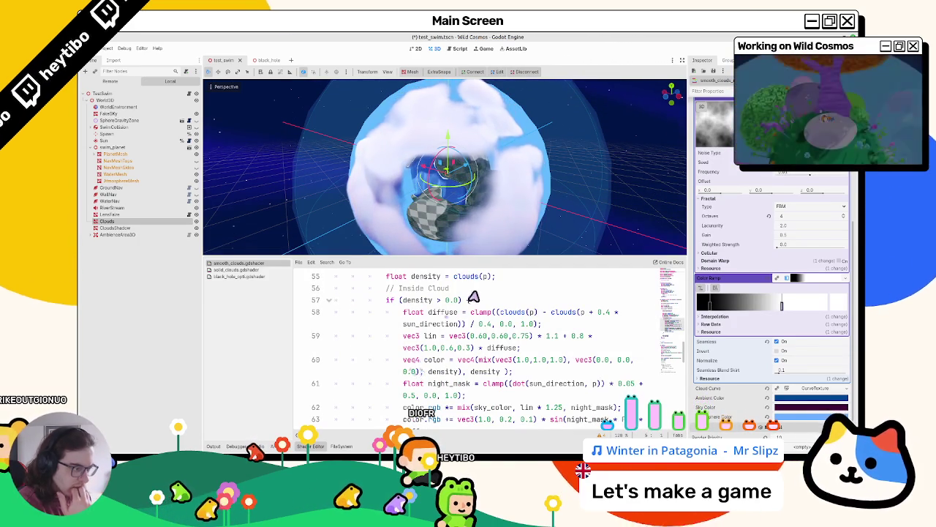
left_click_drag(500, 312, 576, 315)
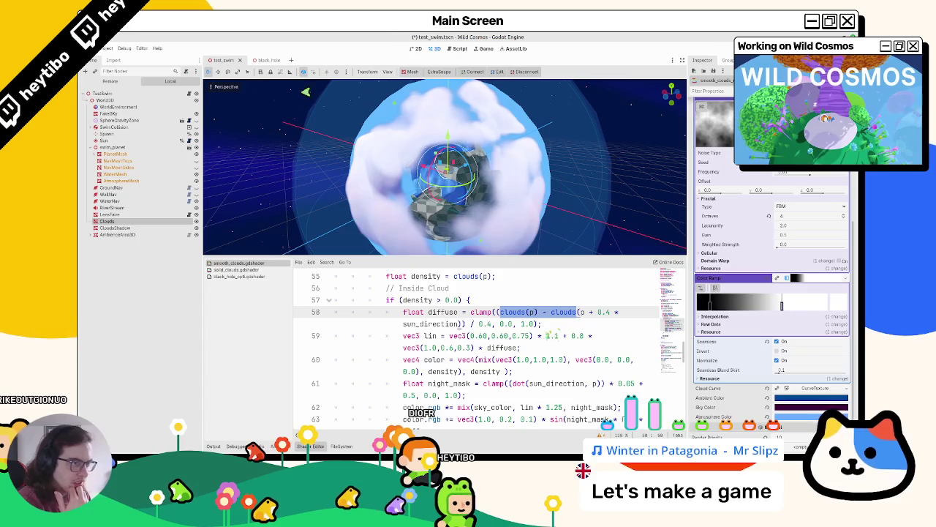
left_click(226, 87)
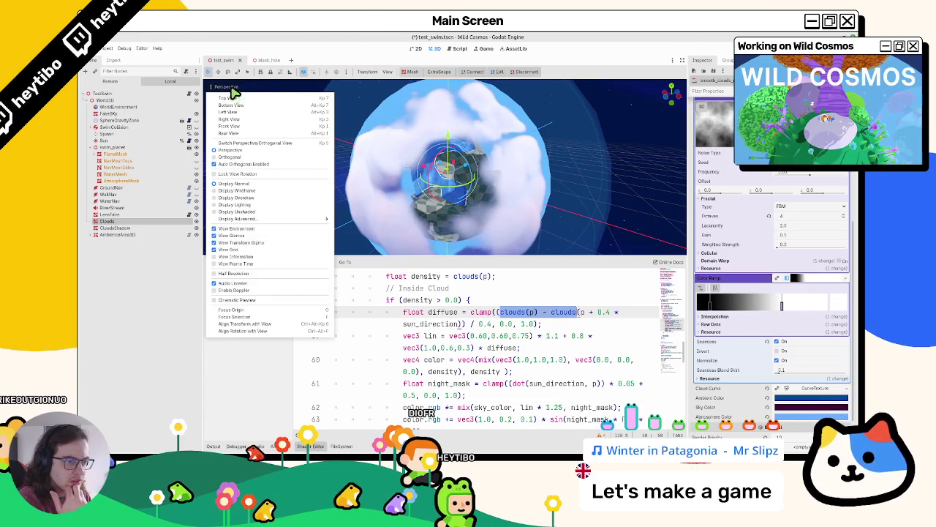
Step: Enable View Frame Time in the viewport, then hide and restore the bottom code panel
left_click(258, 265)
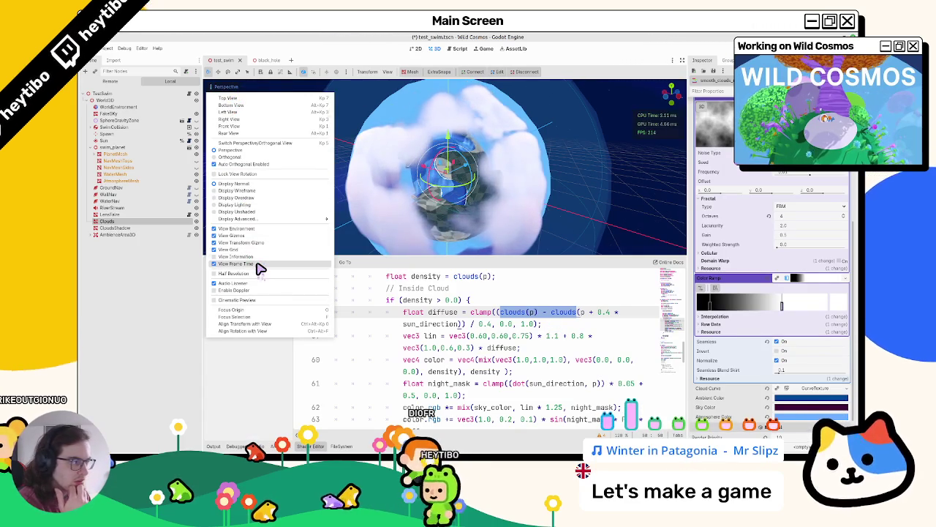
left_click(312, 446)
left_click(312, 446)
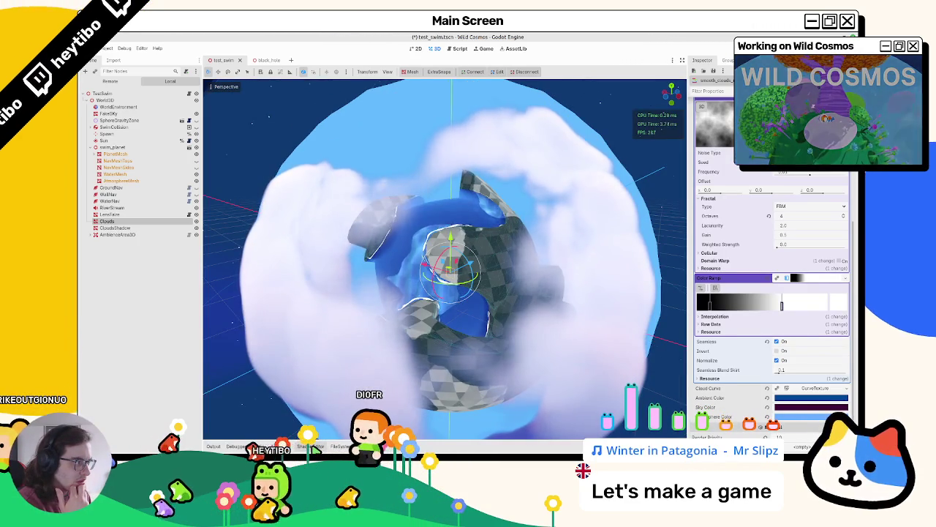
left_click(312, 446)
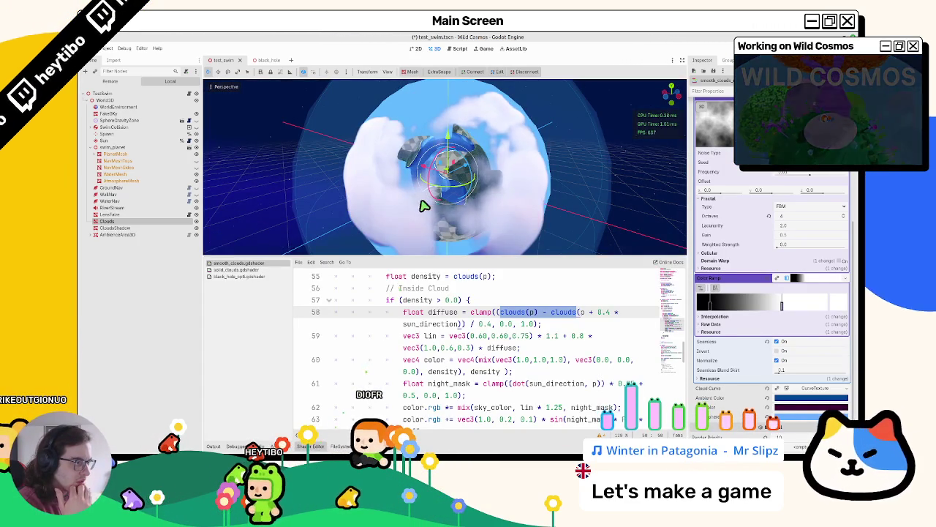
Step: Scroll the shader code to the raymarch() function with MAX_STEPS = 128
scroll(413, 210, "down", 5)
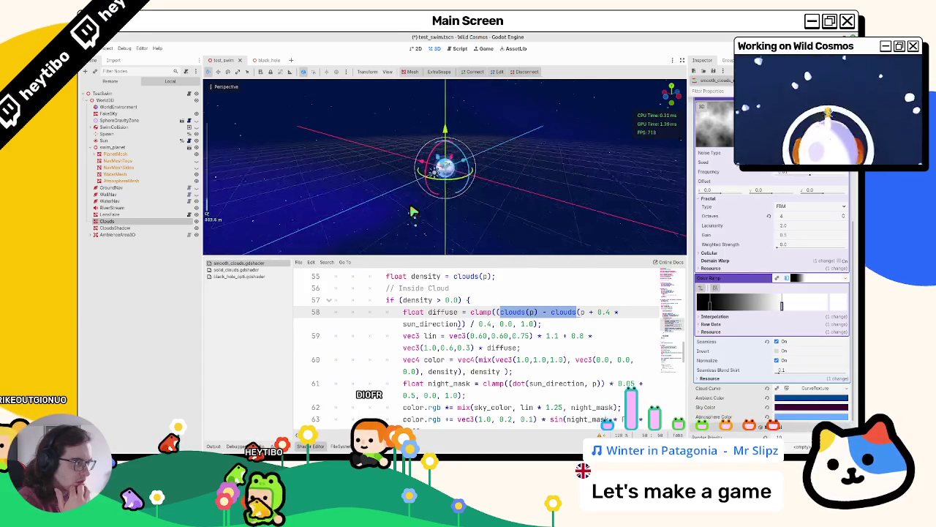
scroll(414, 212, "up", 8)
scroll(414, 214, "down", 5)
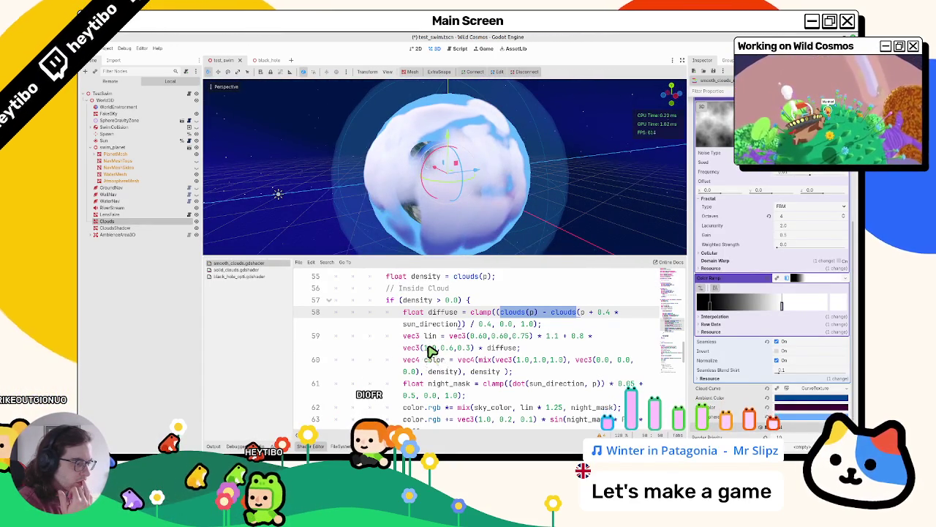
scroll(430, 351, "down", 2)
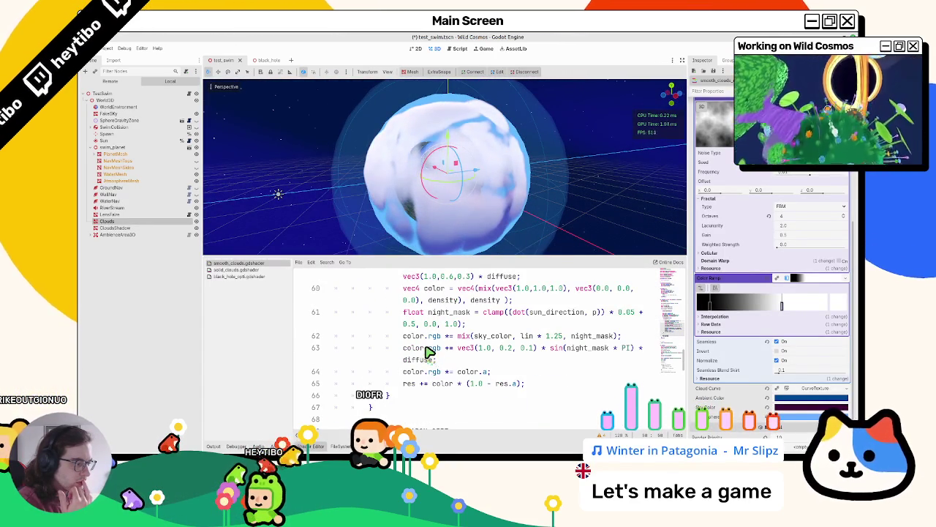
scroll(432, 353, "up", 8)
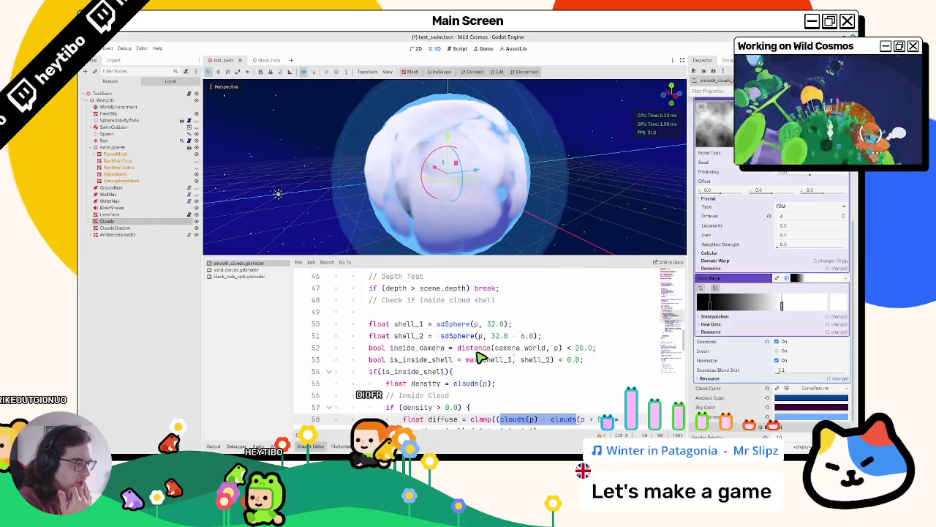
scroll(431, 367, "up", 1)
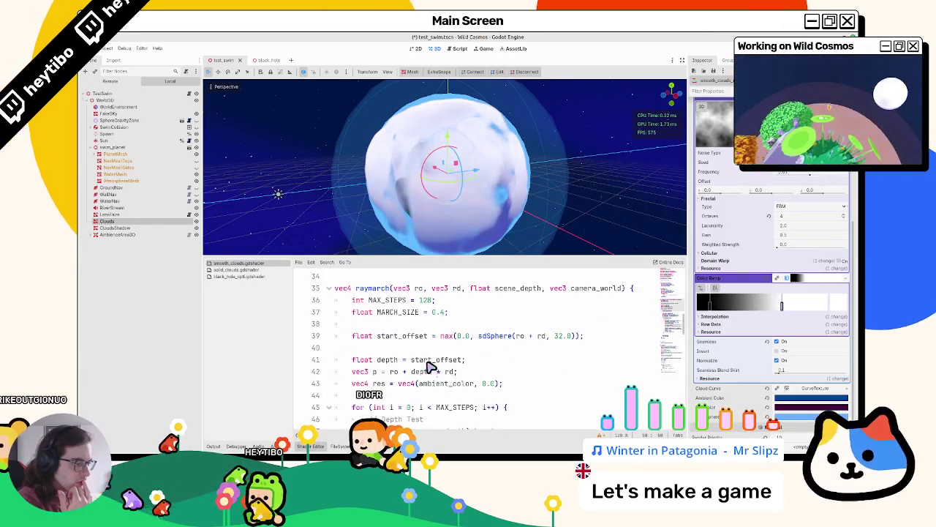
Step: Test MAX_STEPS at 64, save the scene, and orbit to view the planet through the clouds
double_click(425, 301)
type("64")
key("ctrl+s")
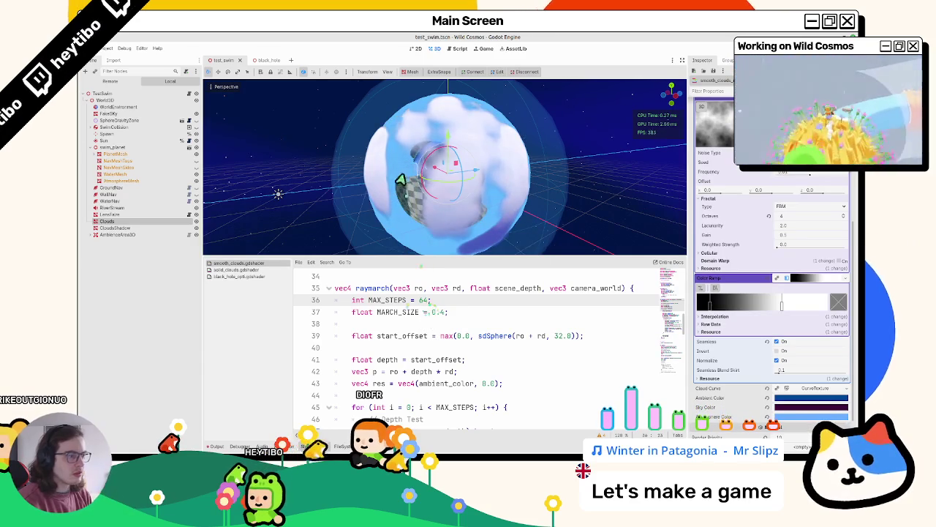
left_click_drag(428, 233, 494, 171)
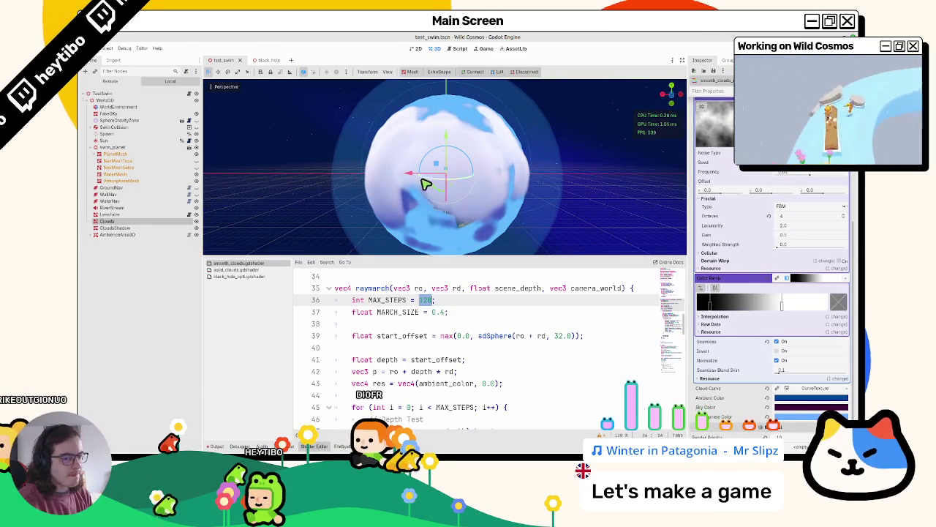
mouse_move(421, 183)
left_mouse_down()
mouse_move(422, 218)
mouse_move(359, 198)
mouse_move(366, 219)
left_mouse_up()
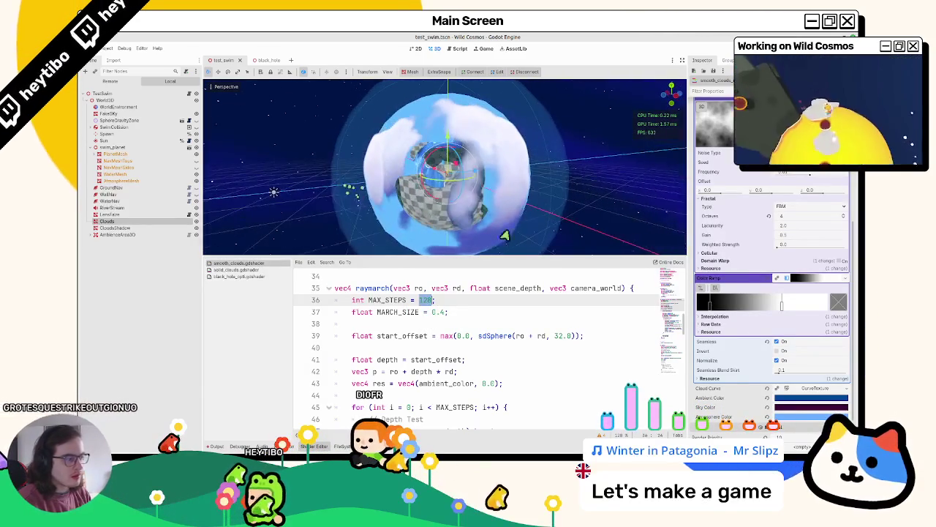
Step: Try a purple Ambient Color on the clouds, then cancel the change
left_click(790, 397)
left_click(831, 229)
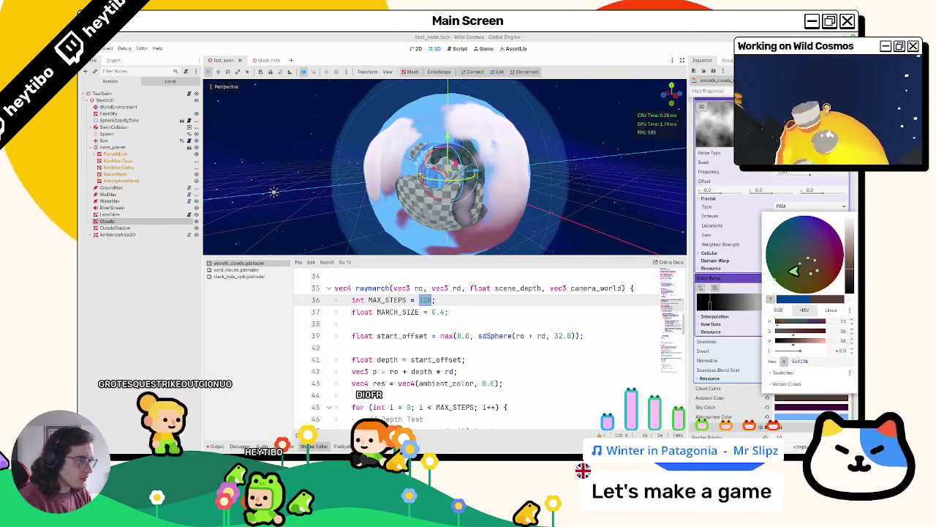
key("Escape")
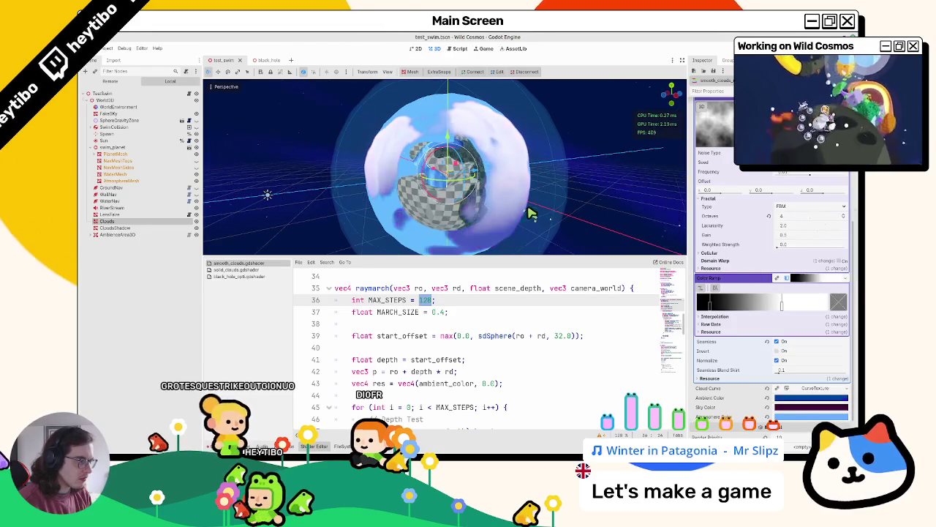
Step: Change the dark purple shader colour to dark blue, adjusting its brightness
left_click(794, 407)
mouse_move(852, 296)
left_mouse_down()
mouse_move(851, 241)
mouse_move(851, 293)
left_mouse_up()
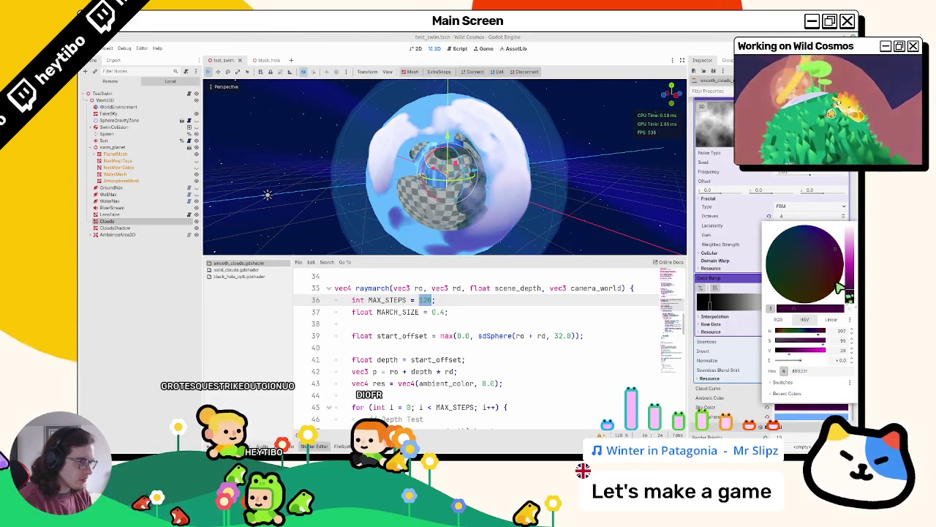
left_click(810, 243)
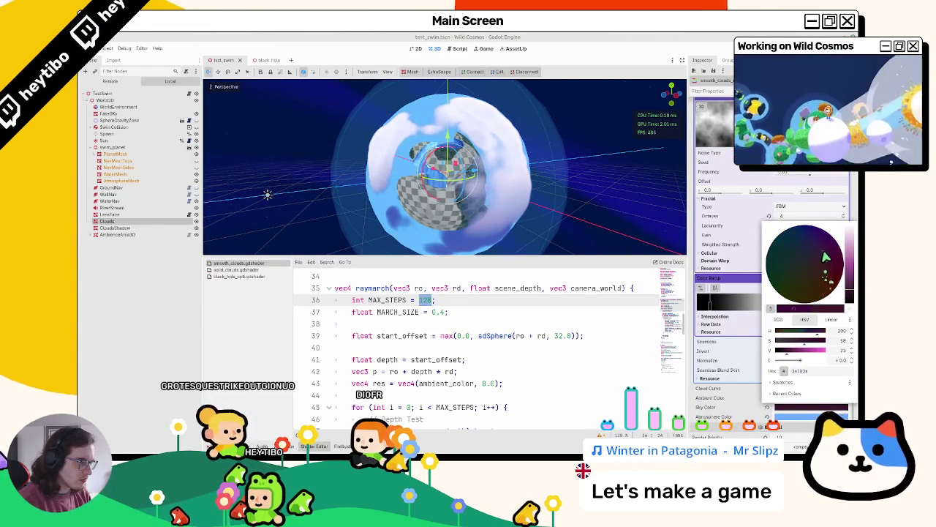
mouse_move(487, 233)
left_mouse_down()
mouse_move(457, 179)
mouse_move(523, 212)
left_mouse_up()
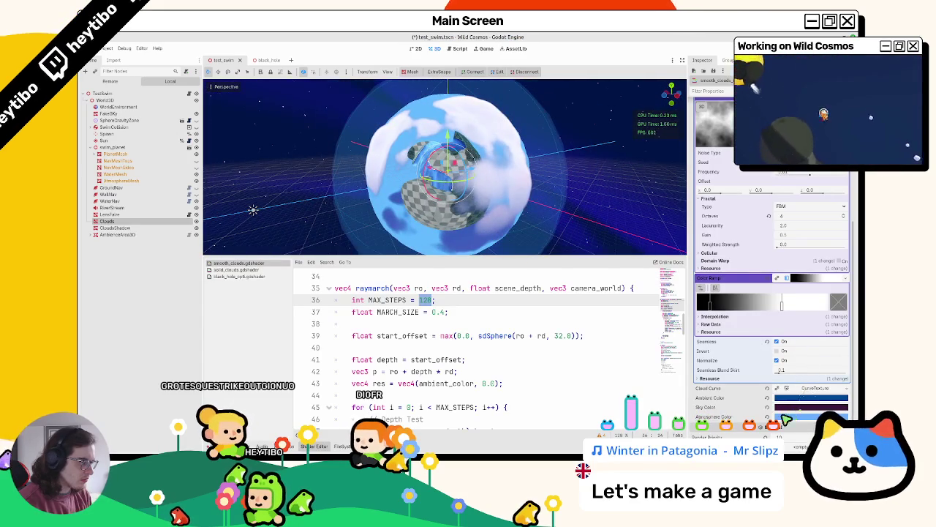
double_click(781, 302)
left_click_drag(804, 360, 824, 362)
mouse_move(854, 270)
left_mouse_down()
mouse_move(853, 304)
mouse_move(852, 241)
left_mouse_up()
left_click(729, 417)
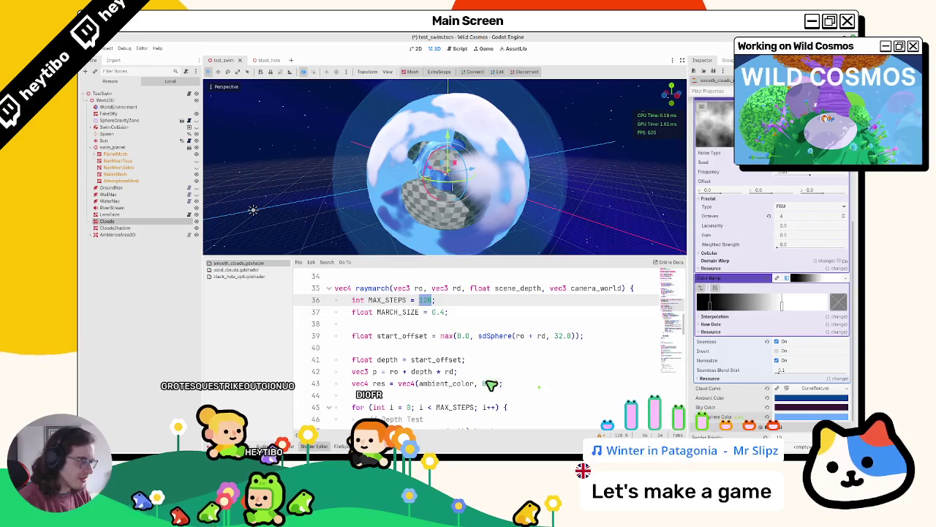
key("ctrl+f")
type("atmosphere")
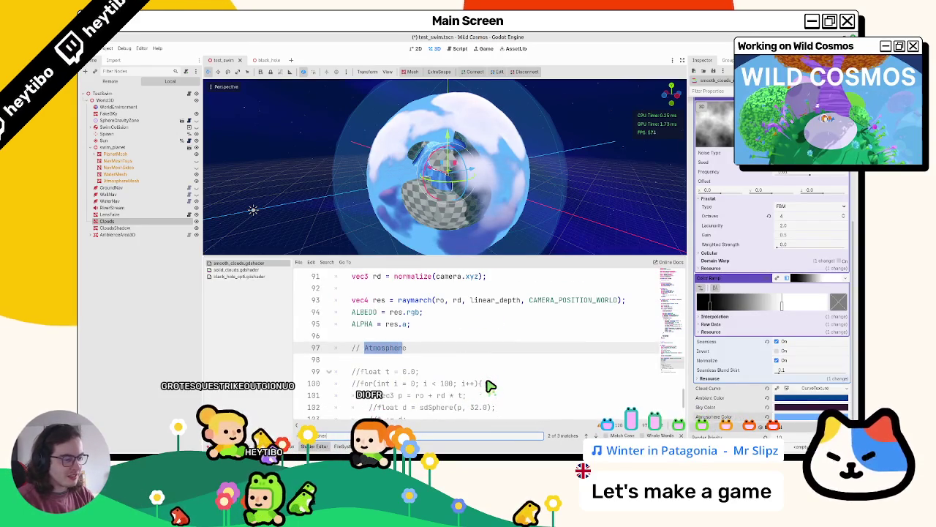
type("_")
key("Return")
key("Return")
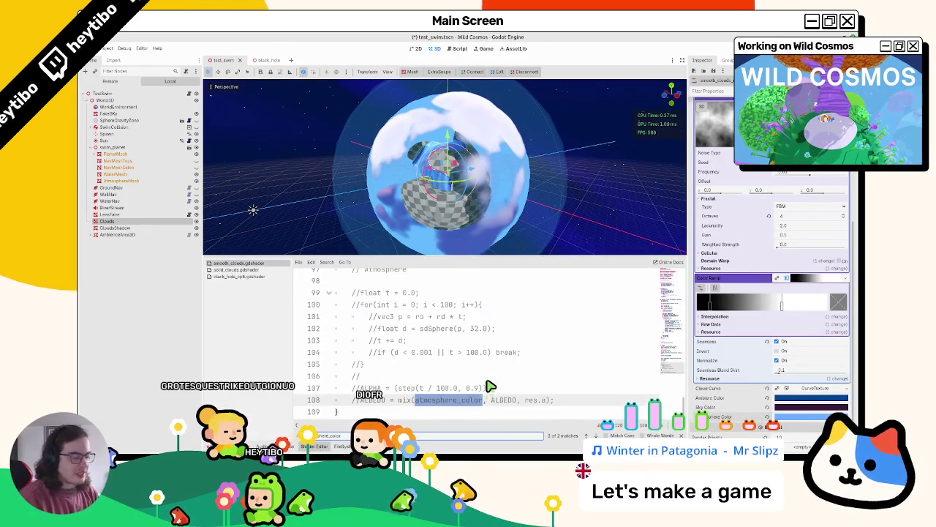
key("Escape")
left_click(480, 379)
scroll(481, 384, "up", 20)
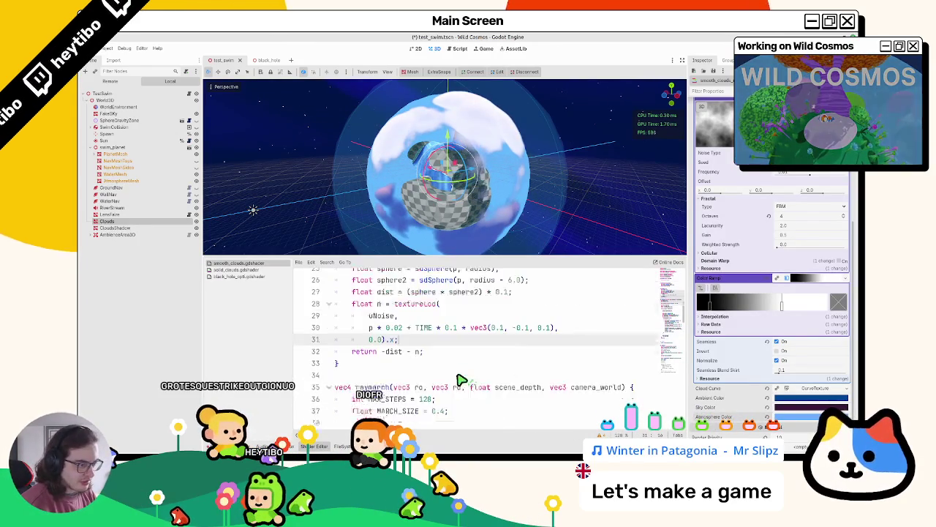
scroll(451, 379, "down", 3)
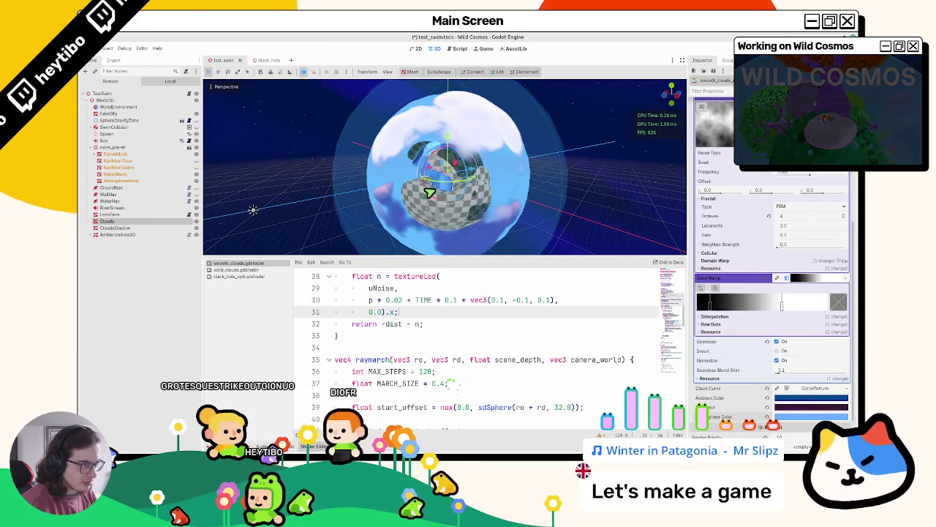
scroll(487, 162, "up", 10)
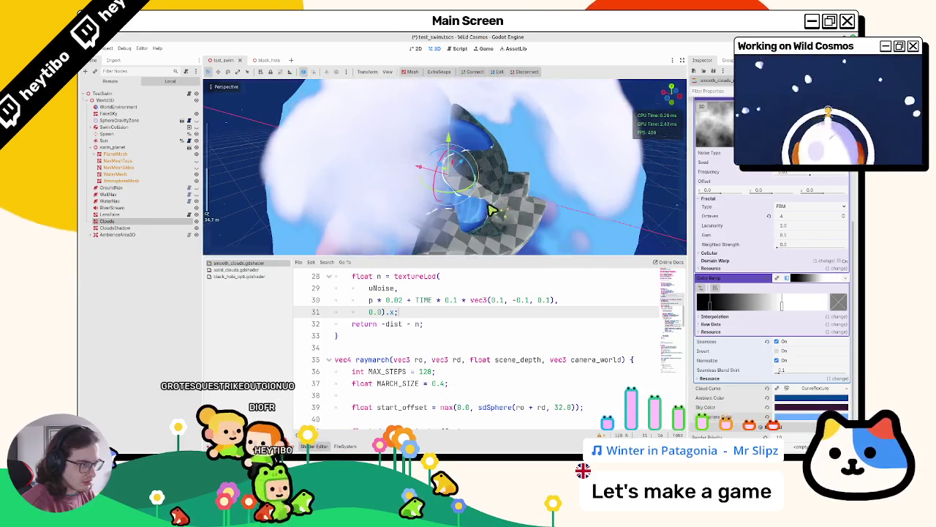
Step: Shift the Color Ramp point left so the sphere shows only small scattered cloud puffs
scroll(492, 209, "down", 10)
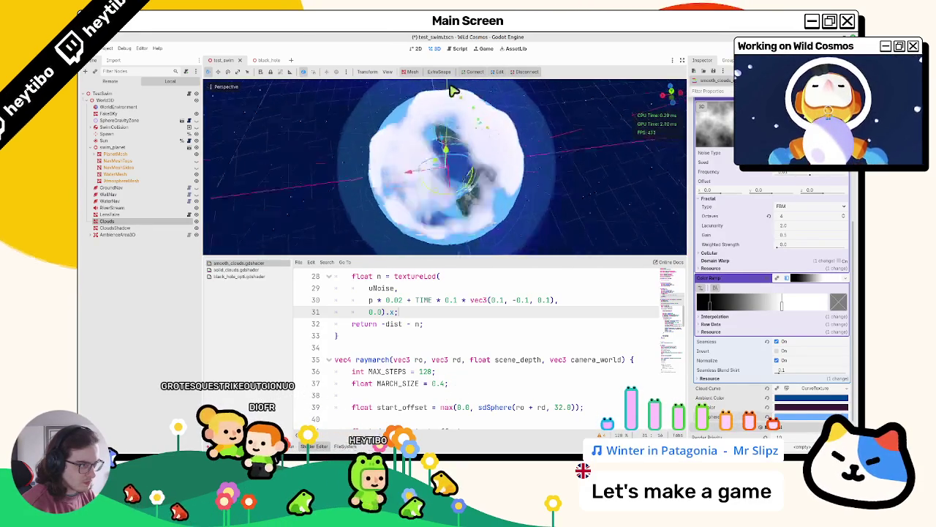
mouse_move(454, 90)
left_mouse_down()
mouse_move(385, 236)
mouse_move(367, 155)
mouse_move(329, 192)
left_mouse_up()
scroll(329, 192, "up", 3)
scroll(329, 192, "down", 3)
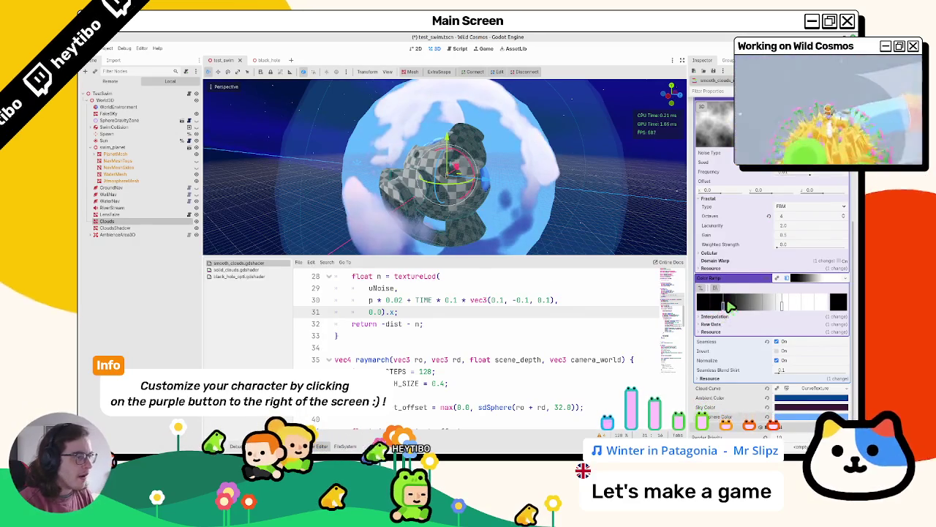
mouse_move(783, 308)
left_mouse_down()
mouse_move(720, 311)
mouse_move(763, 309)
mouse_move(749, 307)
left_mouse_up()
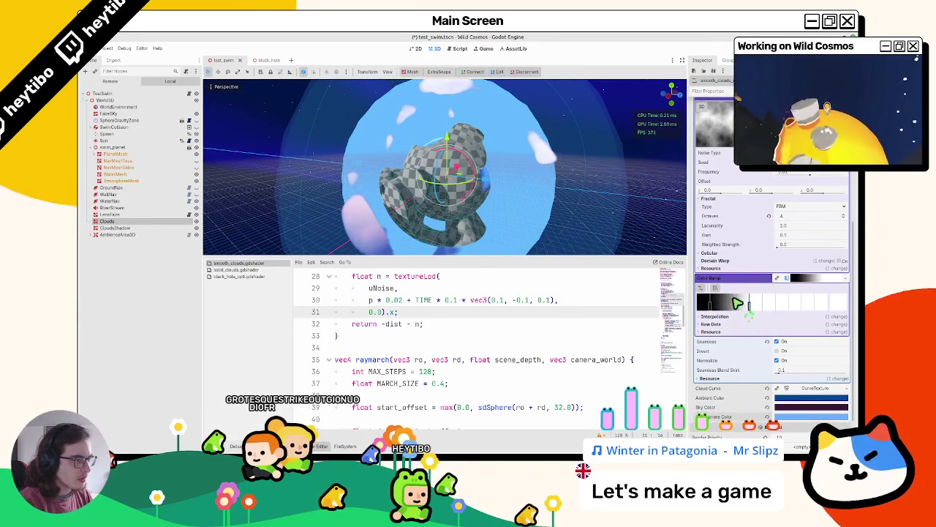
scroll(507, 211, "down", 3)
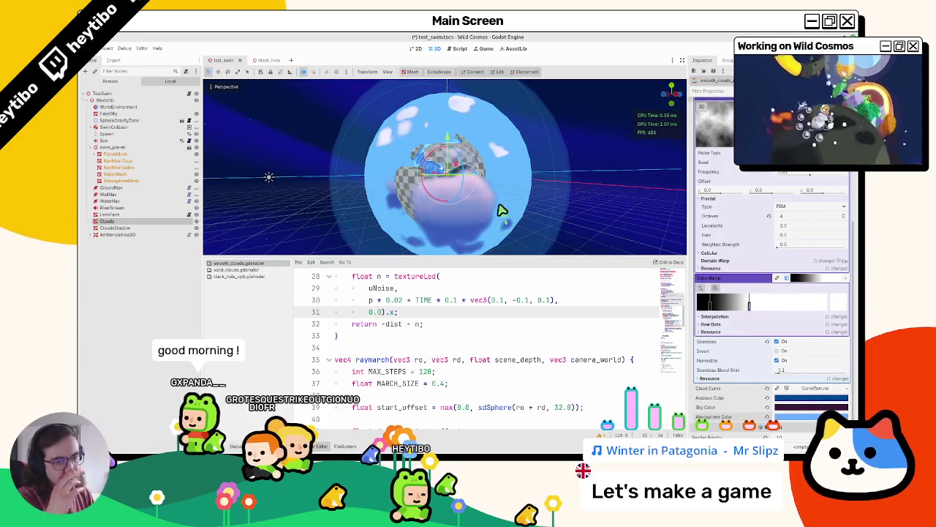
left_click_drag(504, 191, 501, 210)
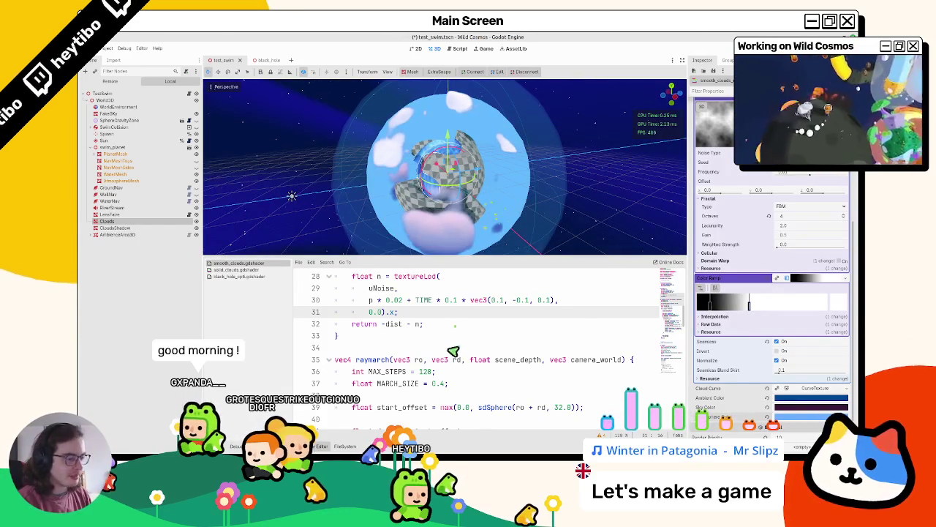
scroll(453, 351, "down", 15)
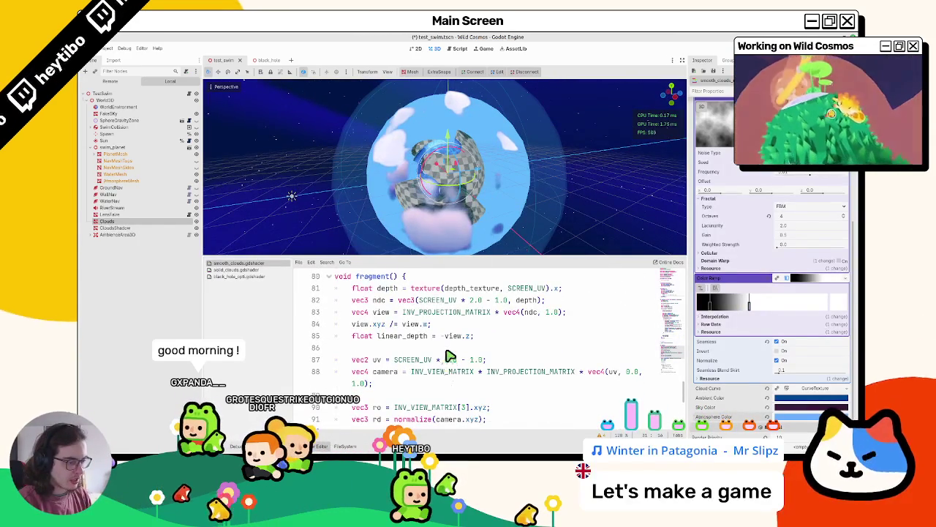
Step: Search the shader for 'ro' around the raymarch call near line 90
scroll(389, 344, "down", 2)
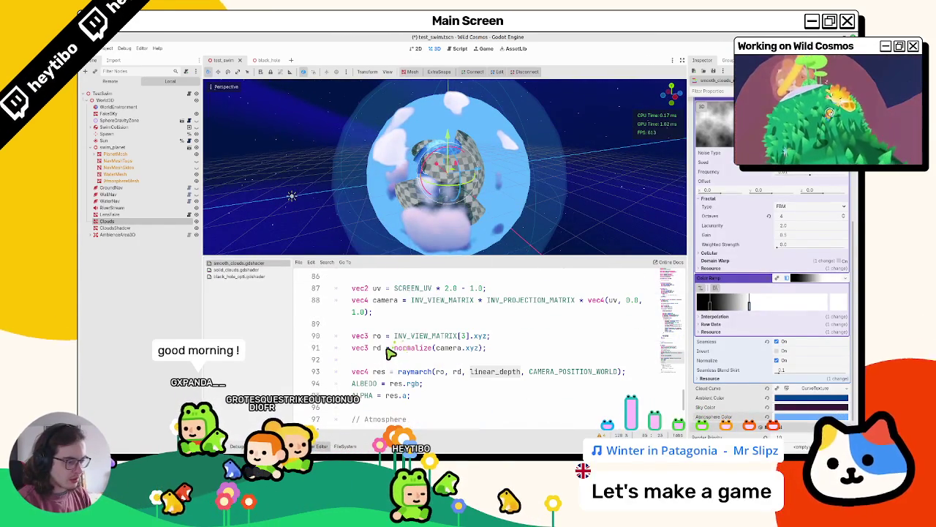
left_click(442, 374)
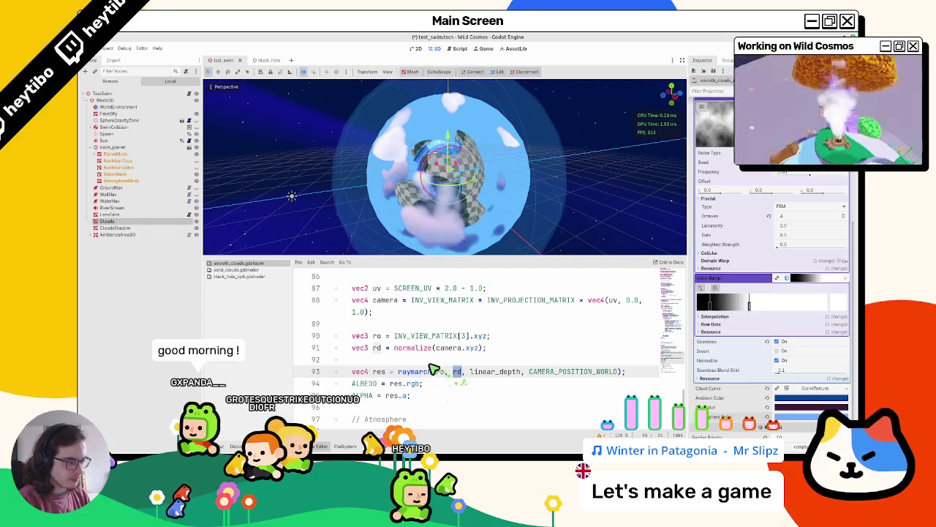
left_click(374, 338)
key("ctrl+f")
key("Return")
key("Return")
key("Return")
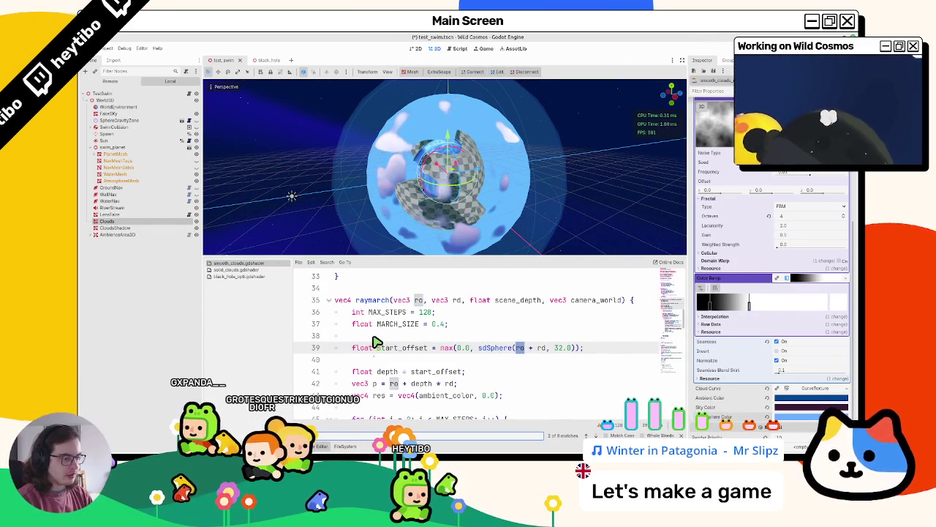
key("Escape")
left_click(423, 385)
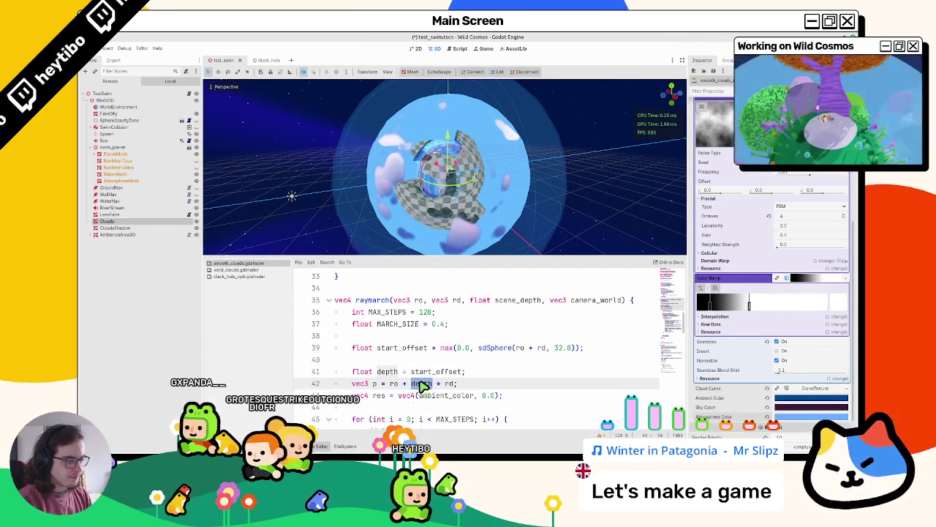
Step: Replace start_offset with 0.0 in line 41's depth initialisation and launch the game
double_click(428, 372)
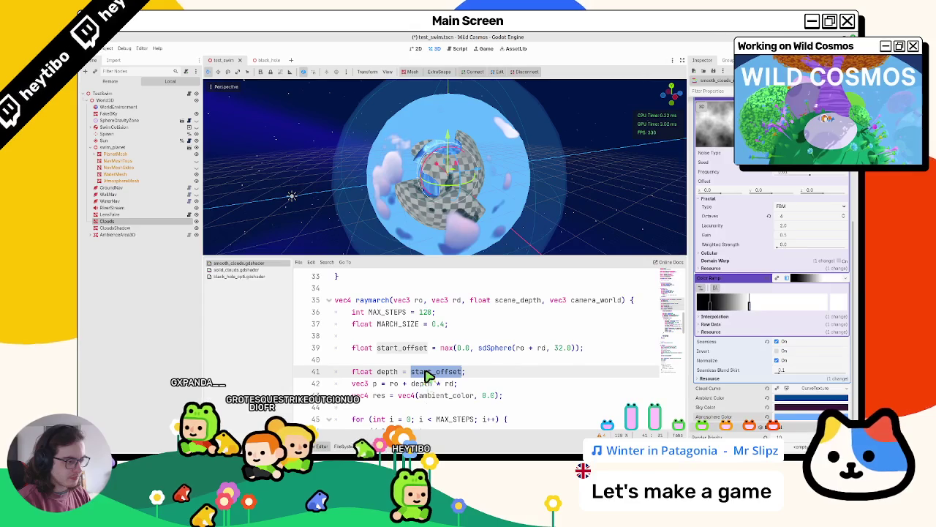
right_click(387, 361)
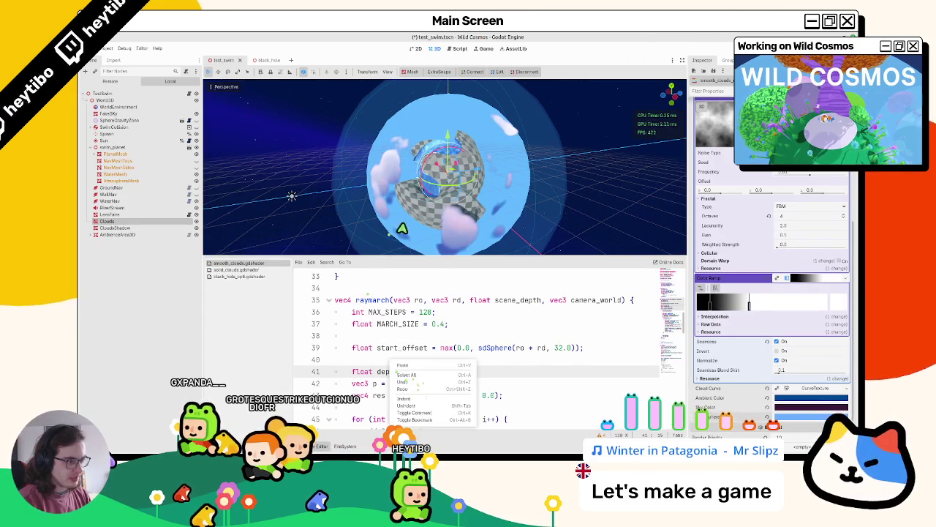
left_click(393, 241)
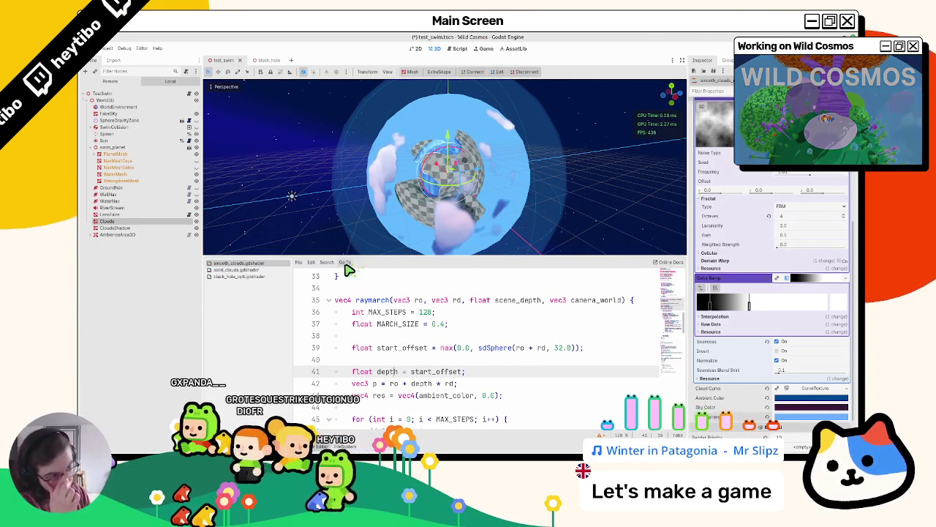
scroll(409, 183, "down", 3)
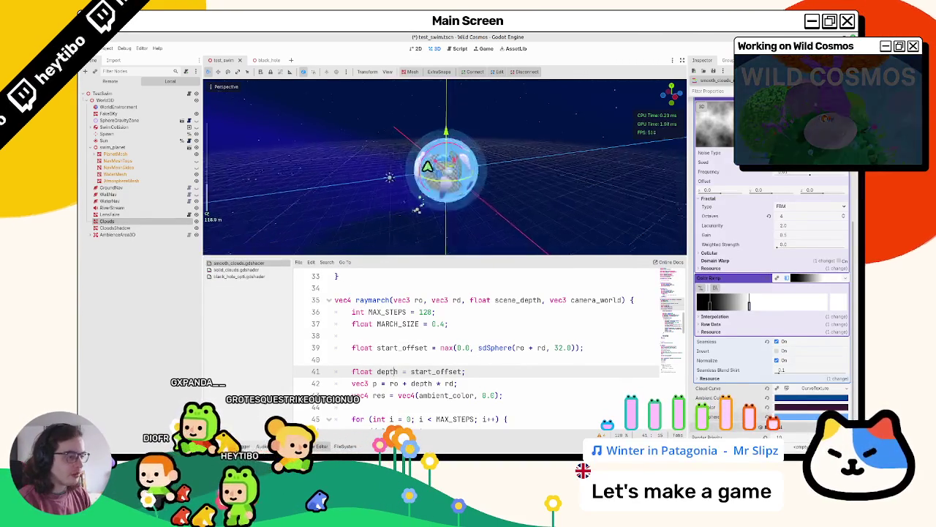
scroll(430, 166, "up", 4)
scroll(430, 166, "down", 3)
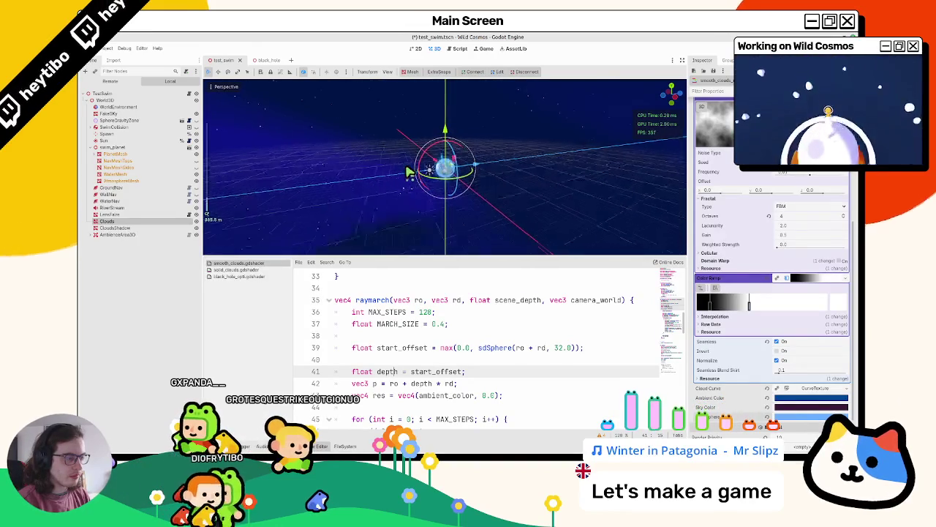
scroll(410, 171, "up", 4)
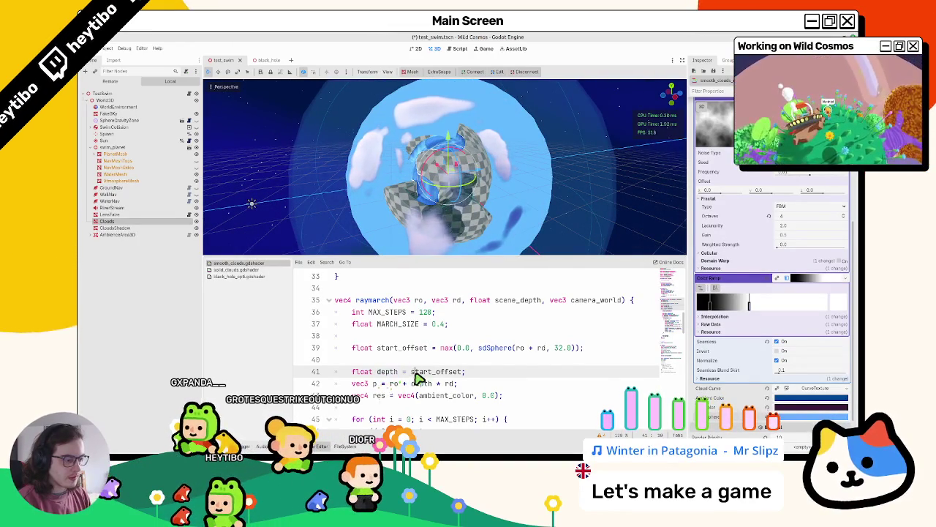
double_click(417, 372)
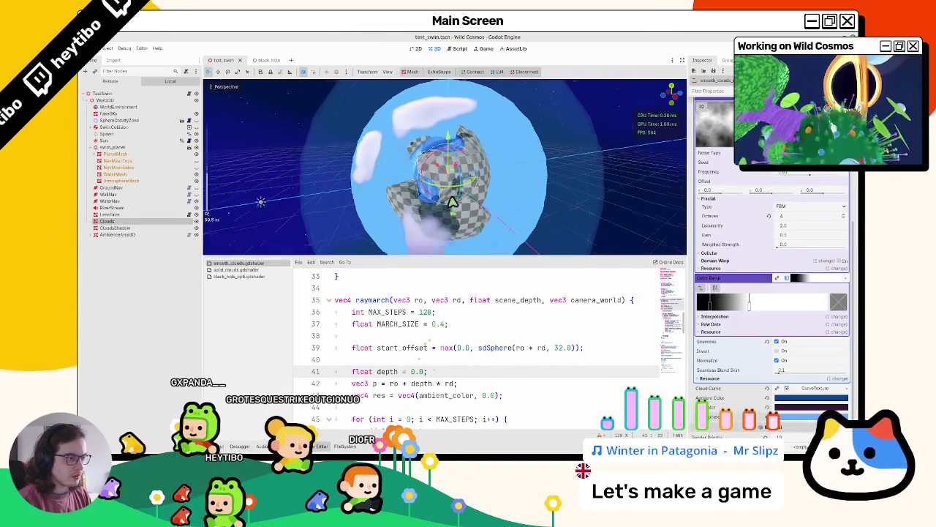
scroll(453, 206, "up", 2)
scroll(457, 209, "down", 4)
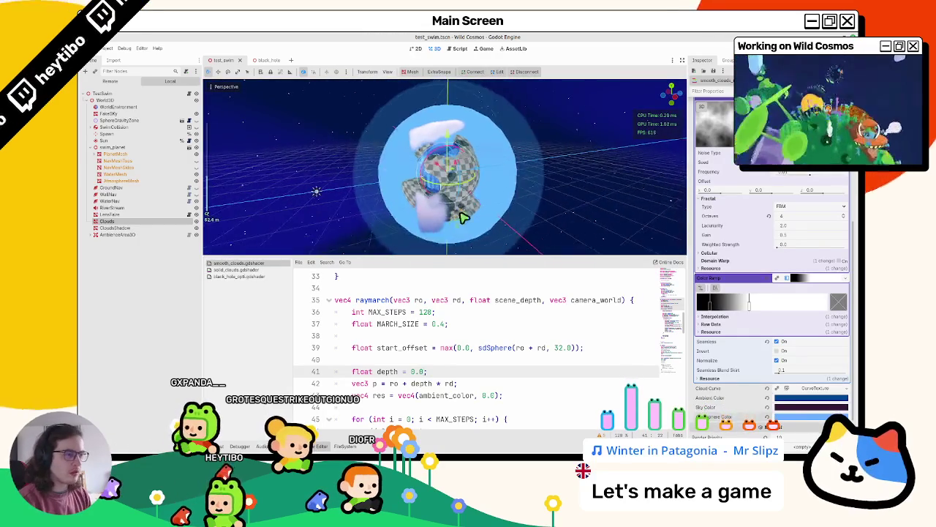
key("F5")
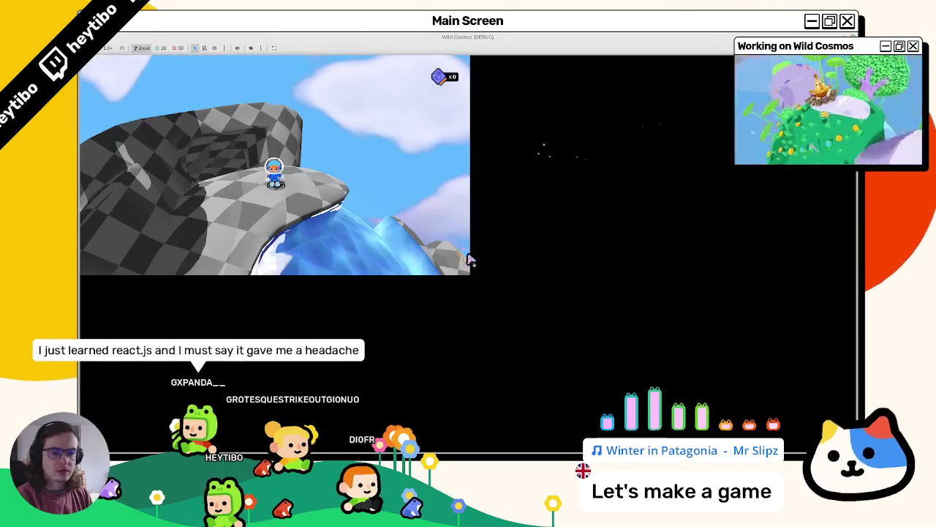
Step: Run the character around the planet and through the water under the clouds, then pause and stop with F8
key("a")
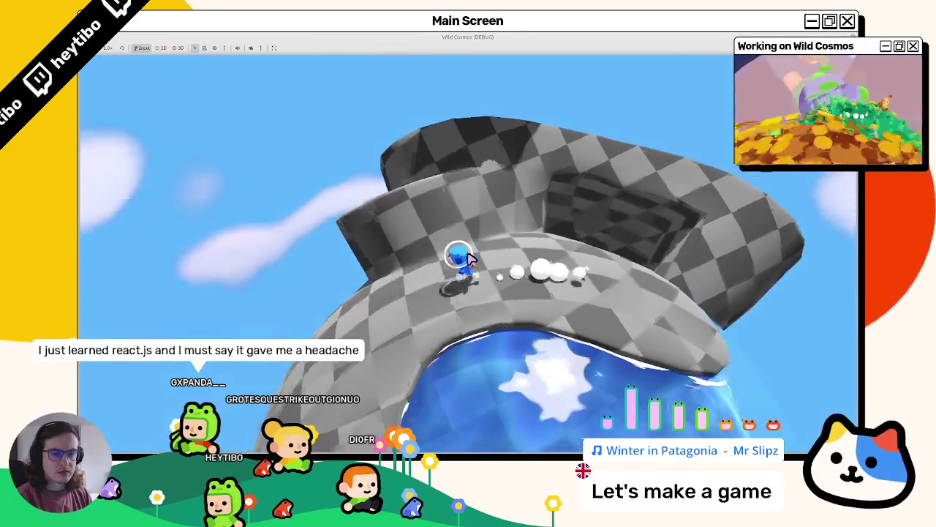
key("w")
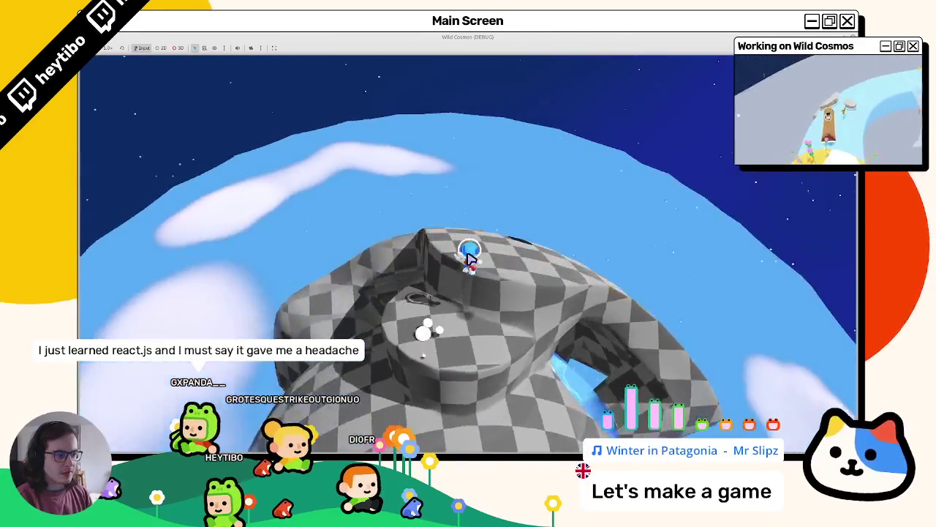
key("w")
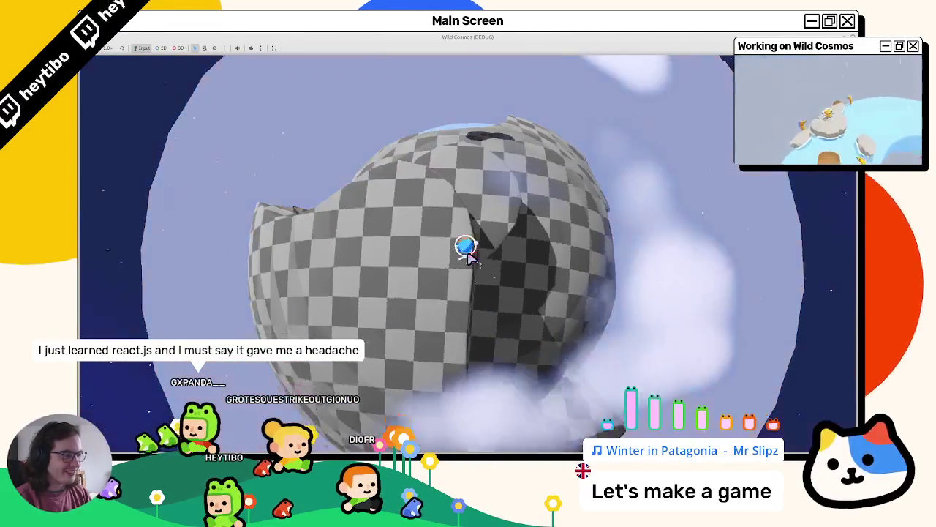
key("w")
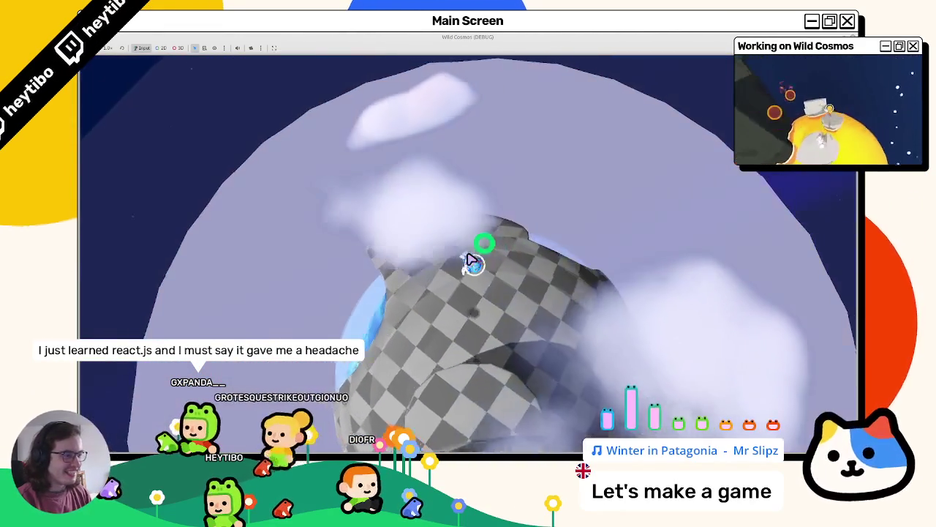
key("w")
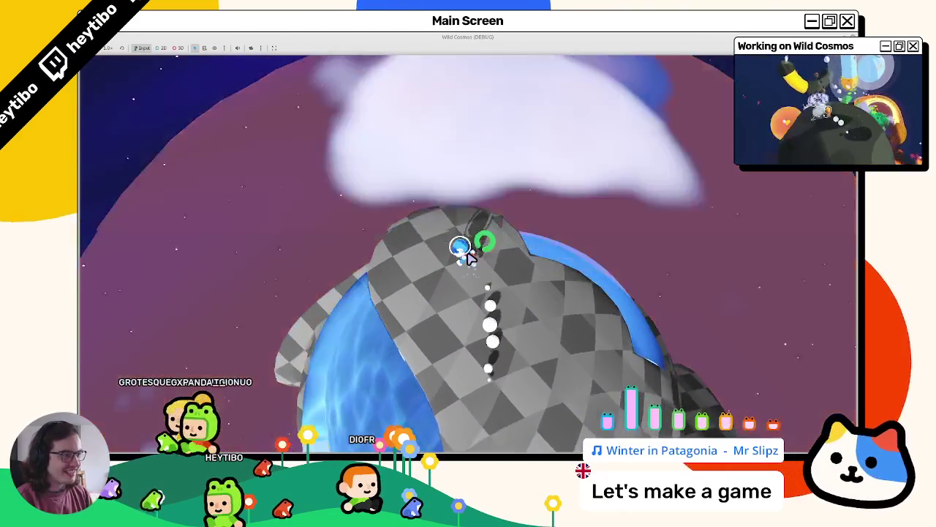
key("w")
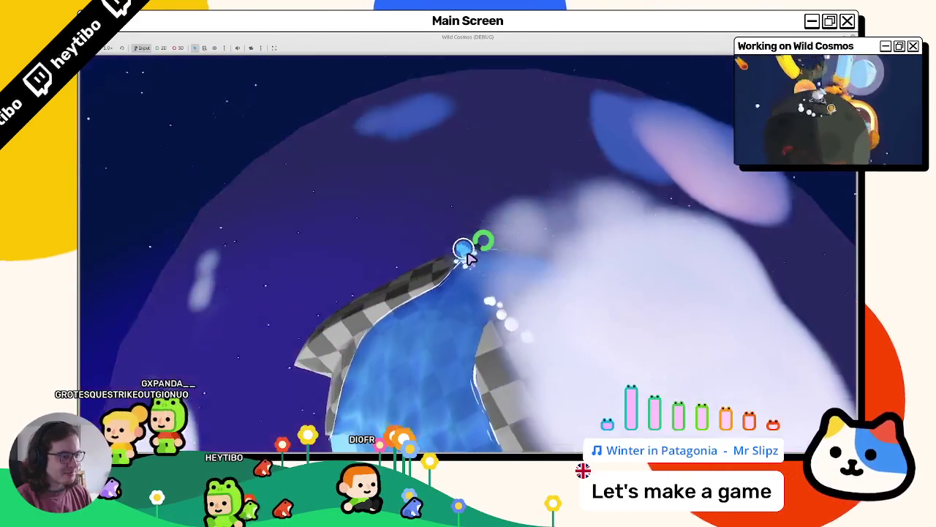
key("w")
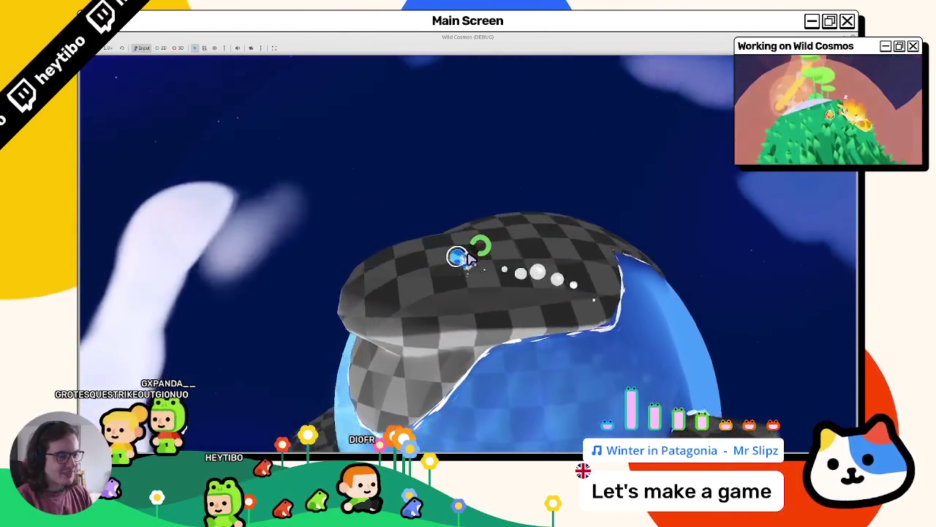
key("w")
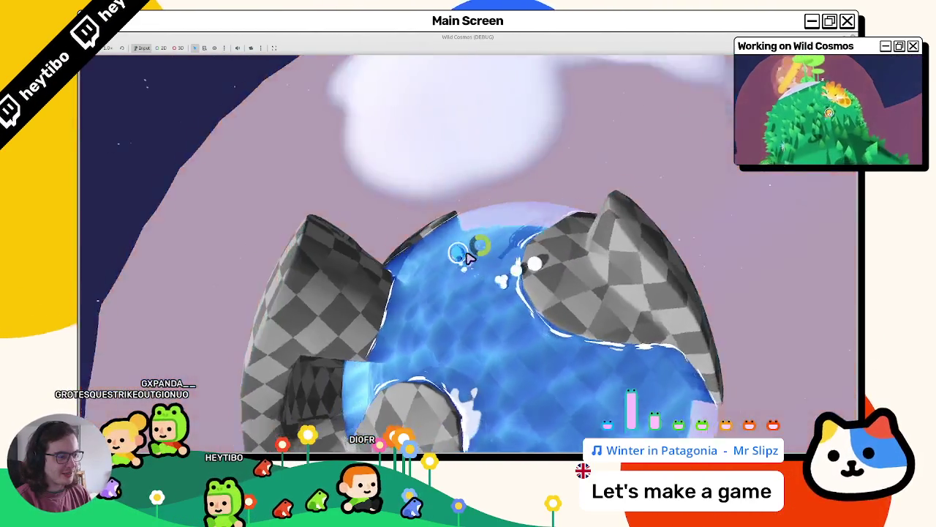
key("w")
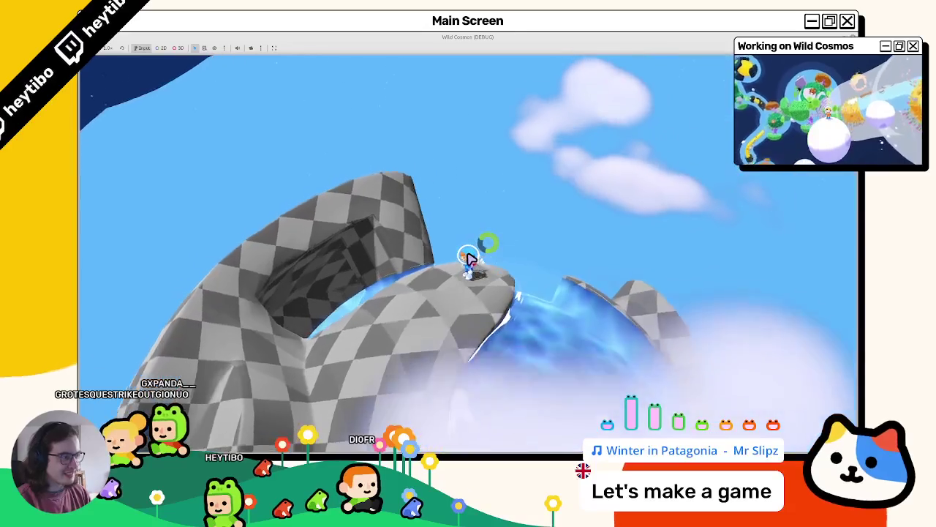
key("w")
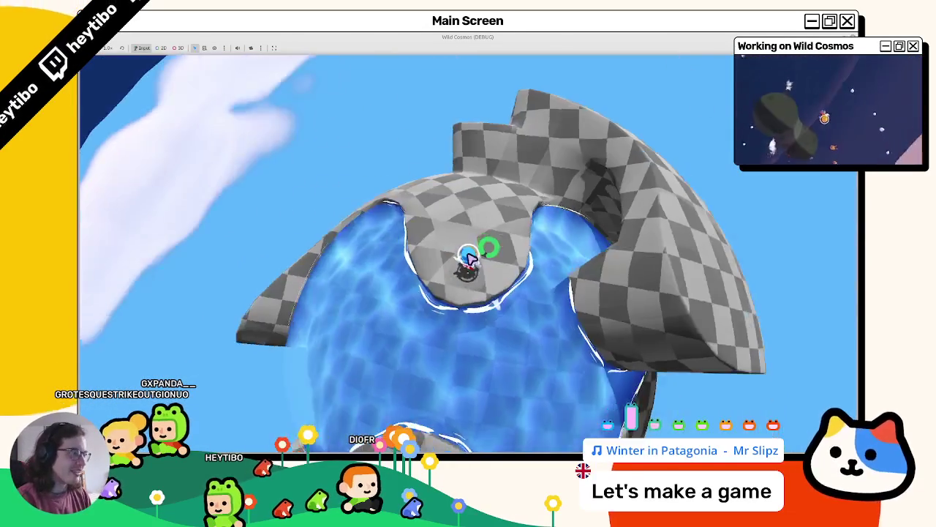
key("Escape")
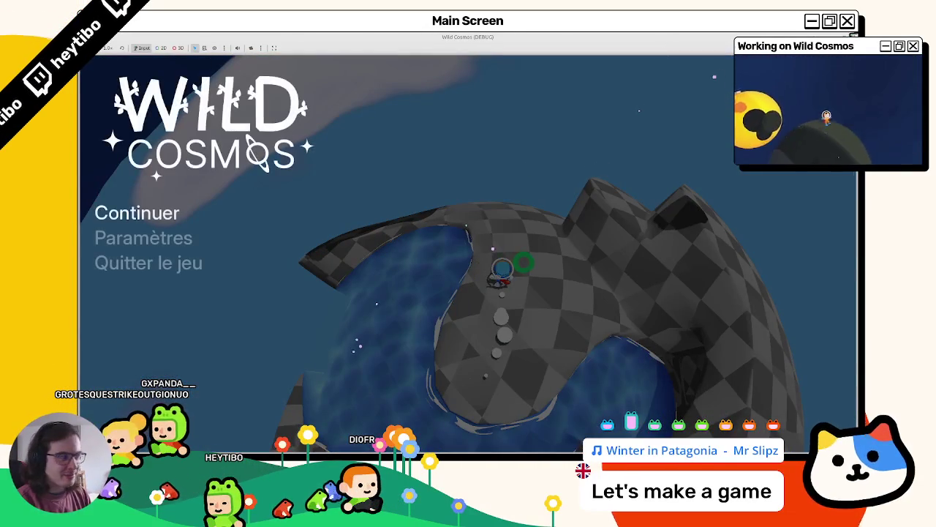
key("F8")
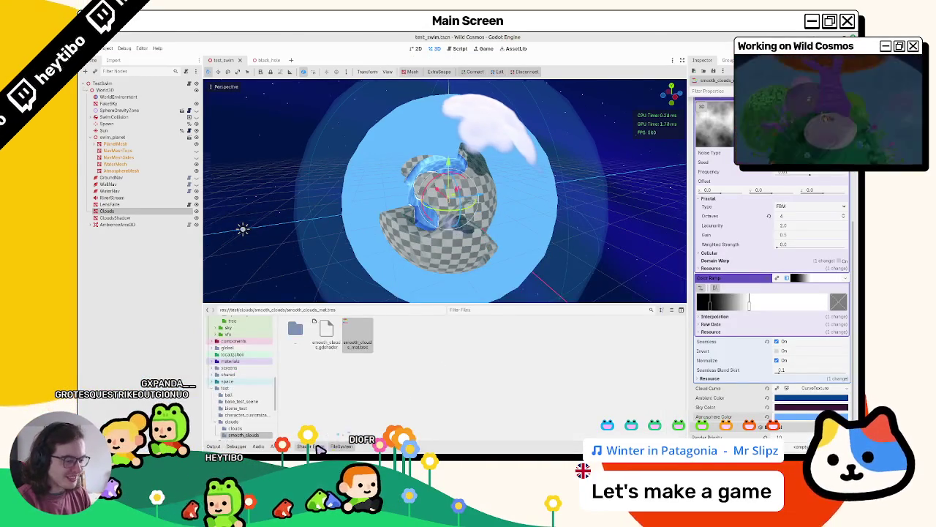
Step: Bring back the shader code and inspect the depth variable on line 69
left_click(314, 446)
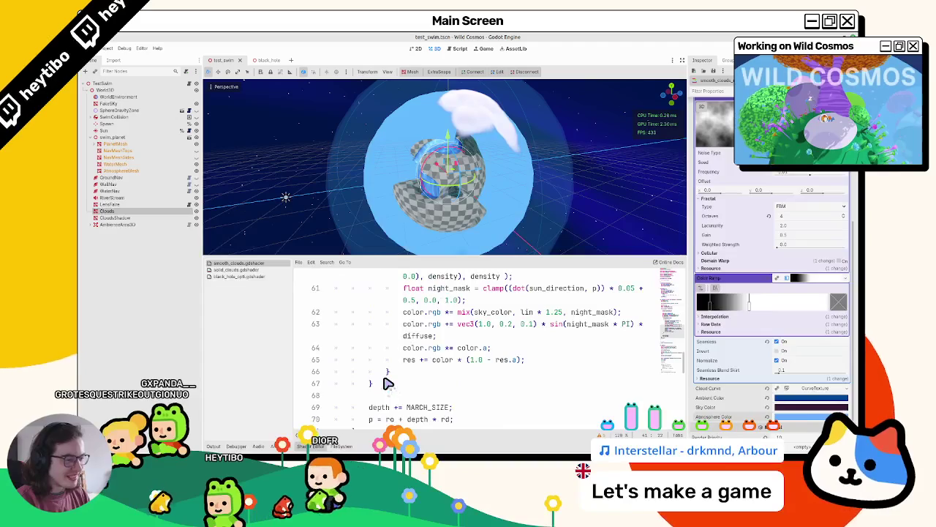
scroll(387, 383, "up", 2)
scroll(387, 384, "down", 3)
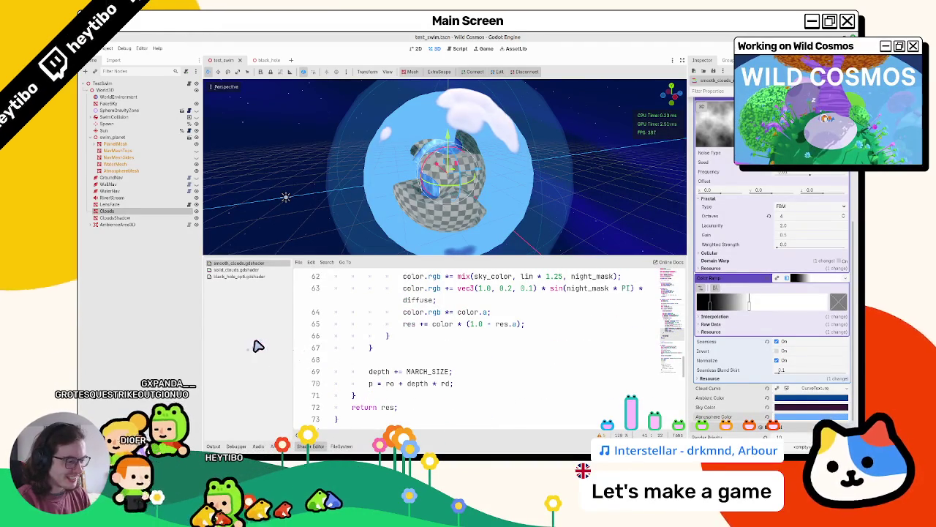
double_click(366, 372)
scroll(372, 383, "down", 2)
scroll(372, 383, "up", 5)
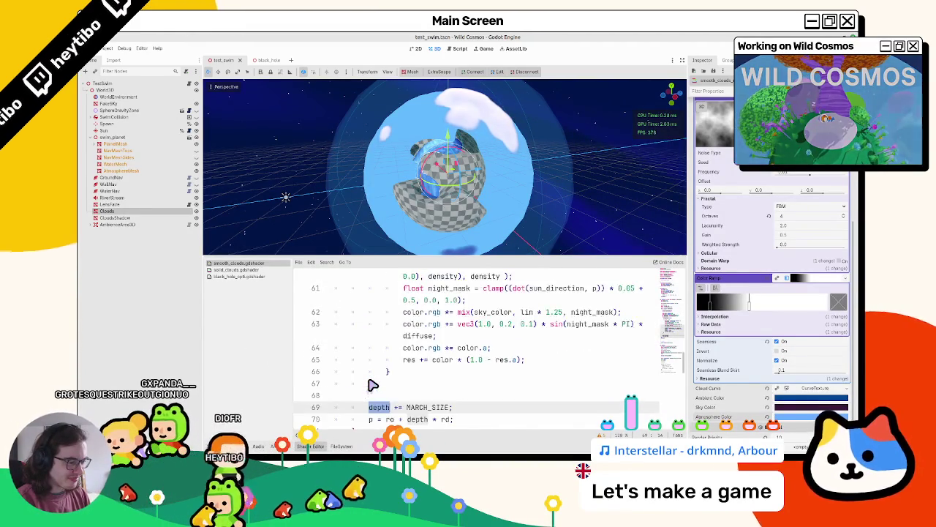
Step: Check the is_inside_camera and is_inside_shell variables, then fold the if (is_inside_shell) block on line 54
left_click(409, 349)
double_click(408, 358)
double_click(405, 370)
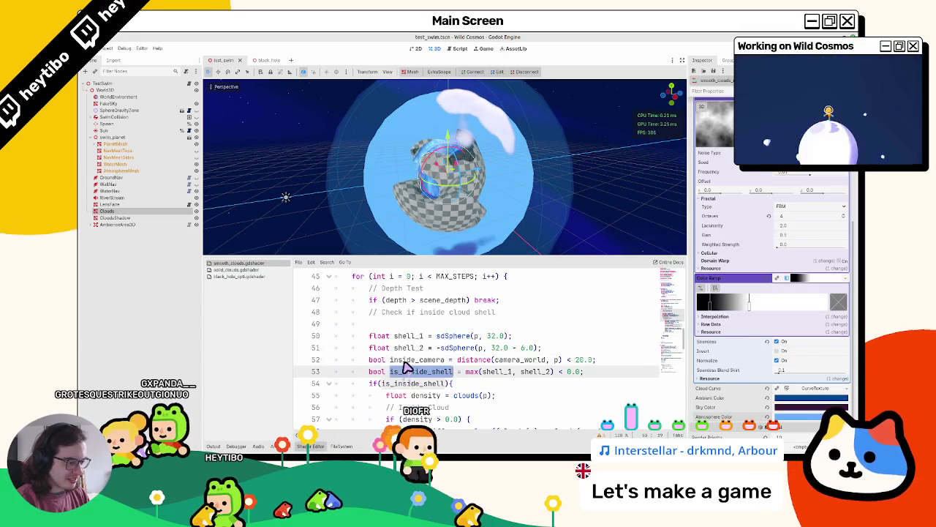
scroll(404, 364, "down", 2)
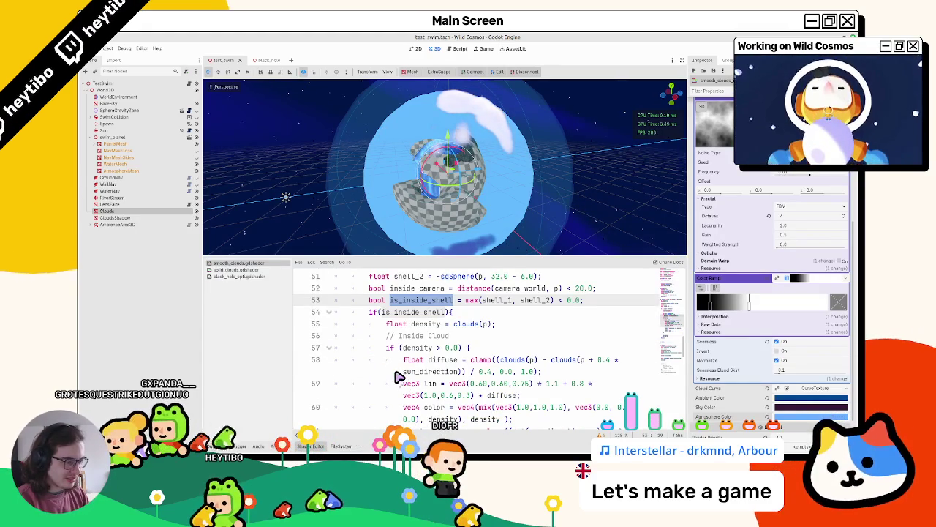
double_click(413, 312)
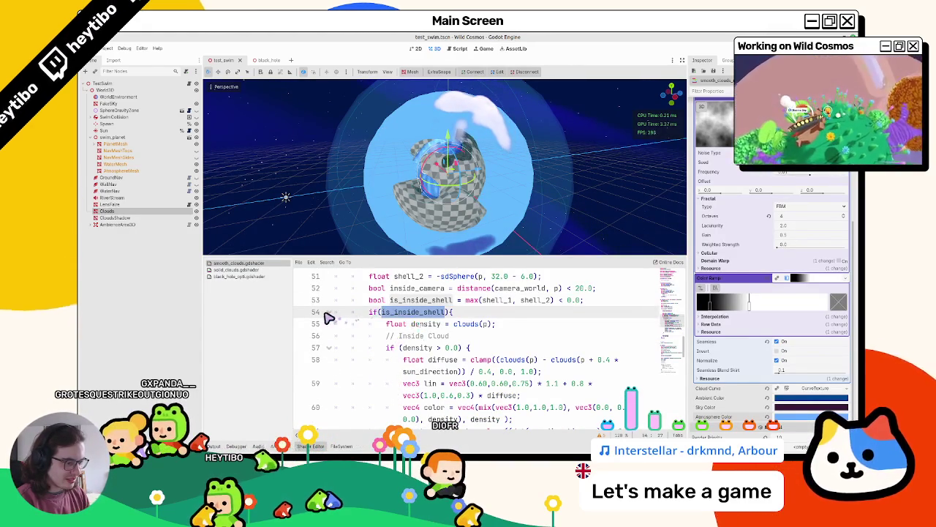
left_click(328, 312)
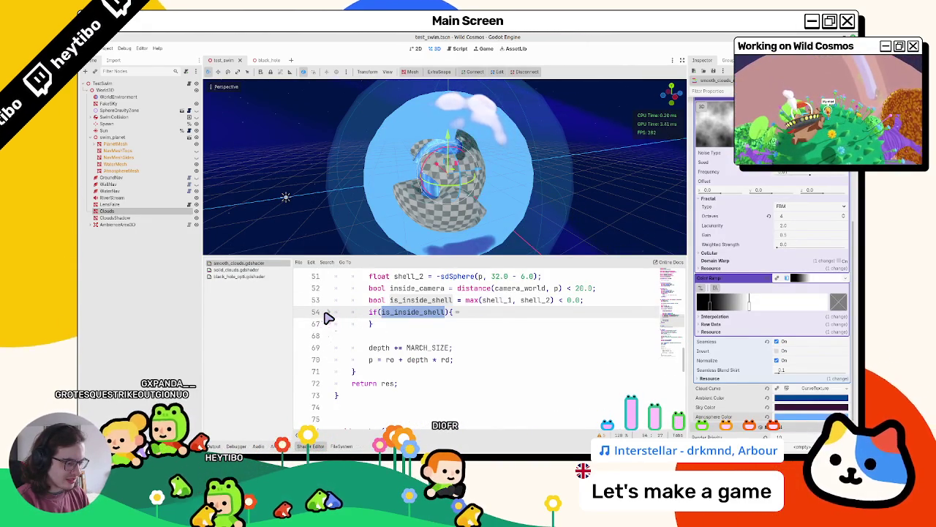
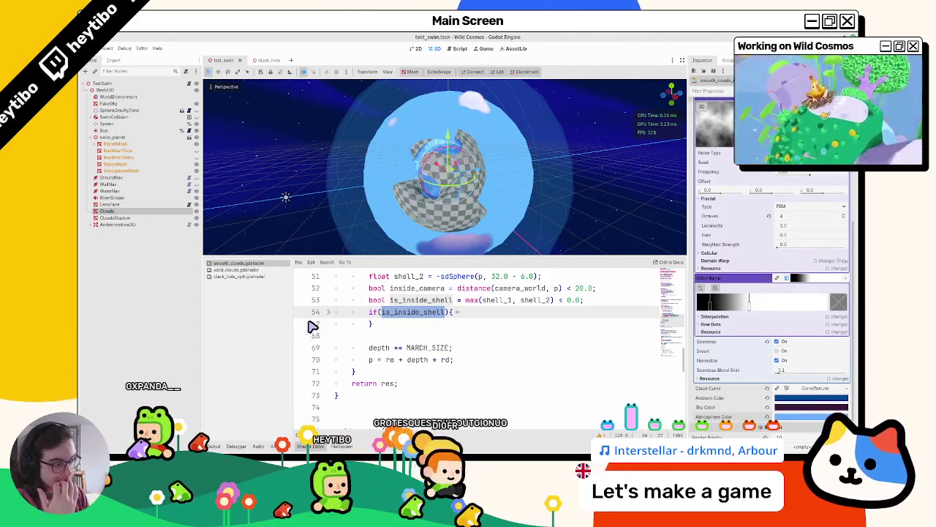
Step: Copy the thickness version of shell() from solid_clouds.gdshader over the old shell() in smooth_clouds.gdshader
scroll(476, 298, "up", 12)
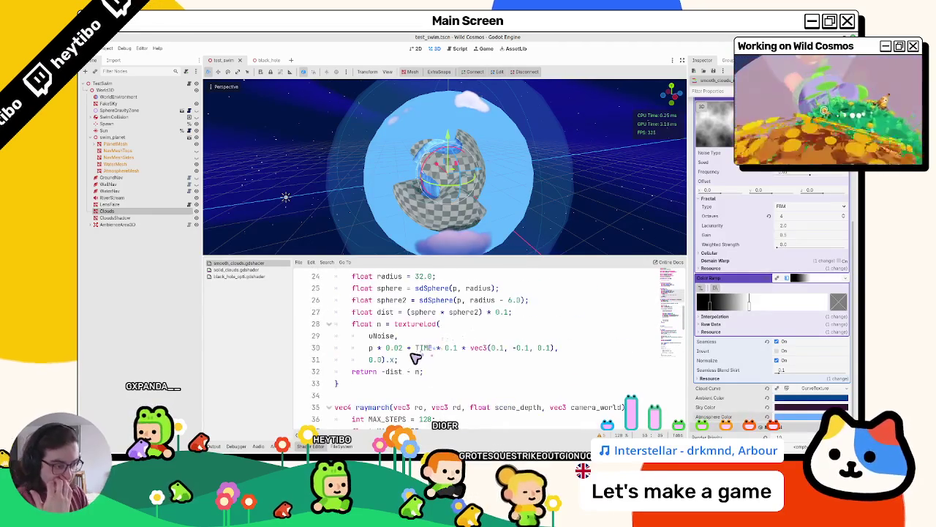
left_click(256, 270)
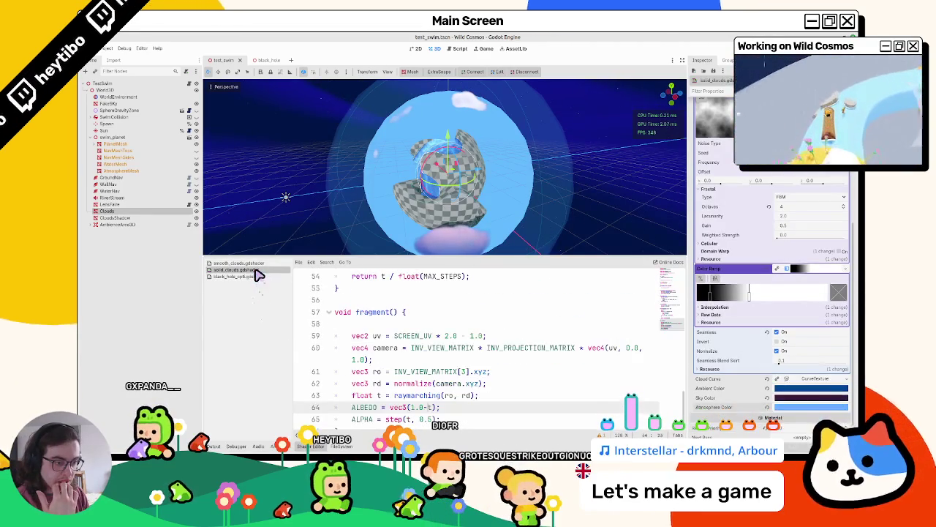
scroll(323, 327, "up", 10)
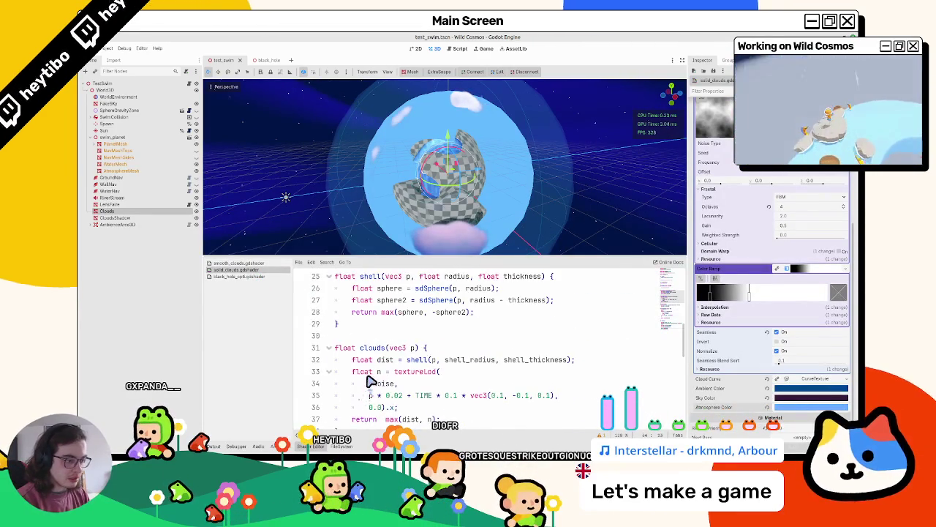
left_click_drag(360, 361, 305, 318)
left_click(269, 262)
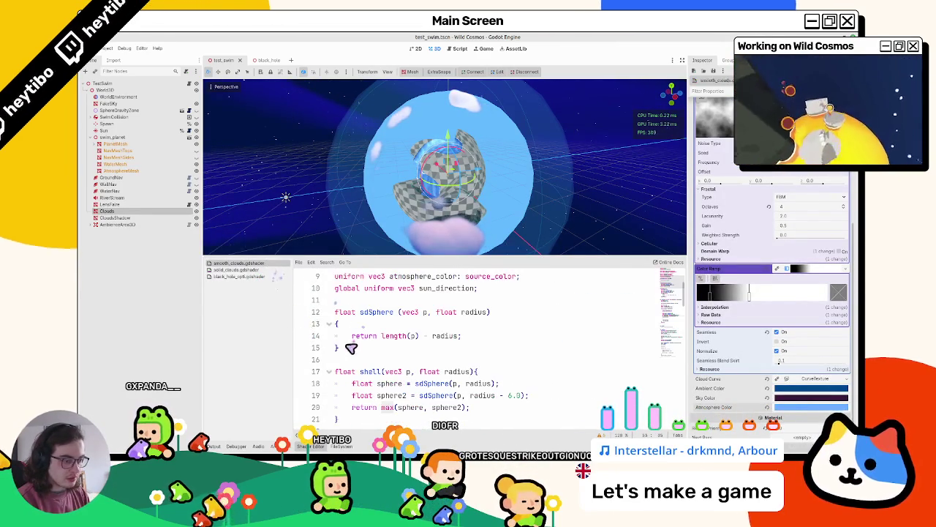
left_click_drag(341, 349, 315, 320)
left_click_drag(354, 422, 315, 372)
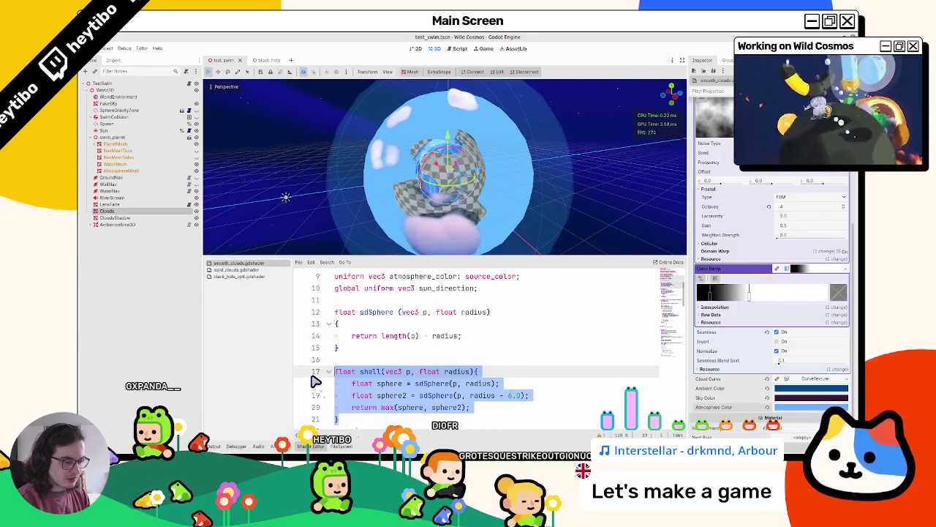
type("float shell(vec3 p, float radius, float thickness) { \tfloat sphere = sdSphere(p, radius); \tfloat sphere2 = sdSphere(p, radius - thickness); \treturn max(sphere, -sphere2); }")
Step: Compare the old and new shell() versions with undo/redo, ending on the thickness version
key("ctrl+z")
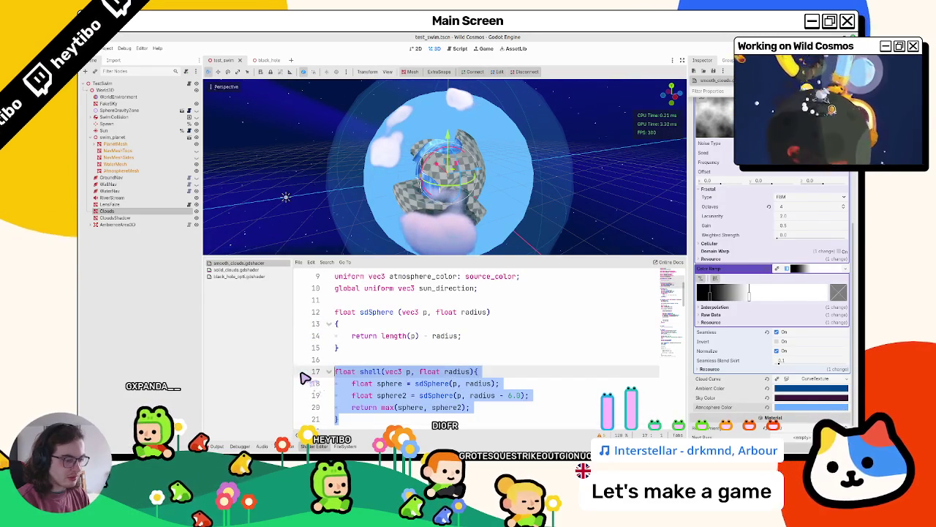
key("ctrl+shift+z")
key("ctrl+z")
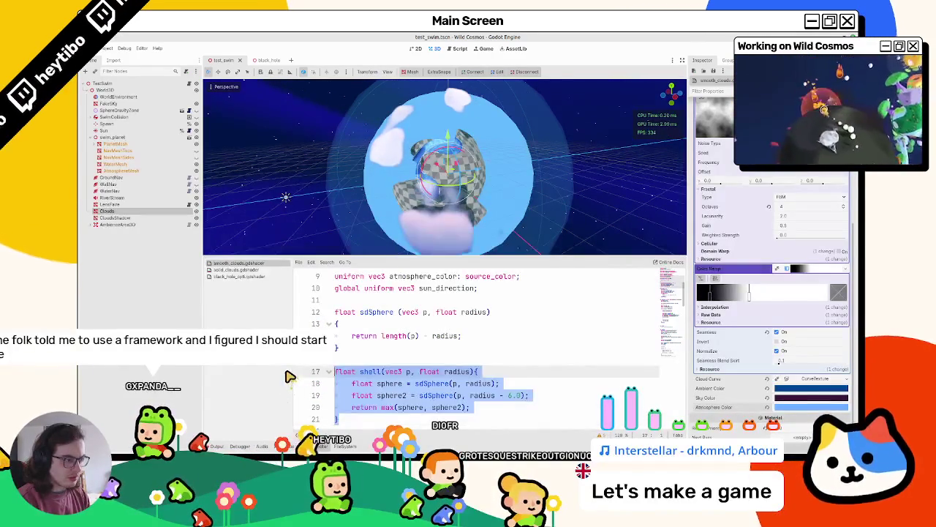
key("ctrl+shift+z")
scroll(430, 363, "down", 2)
key("ctrl+z")
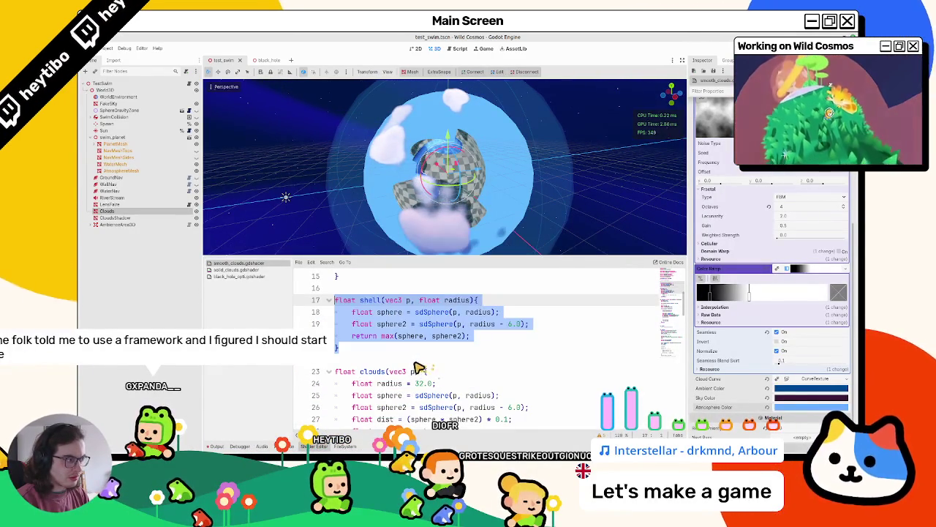
key("ctrl+shift+z")
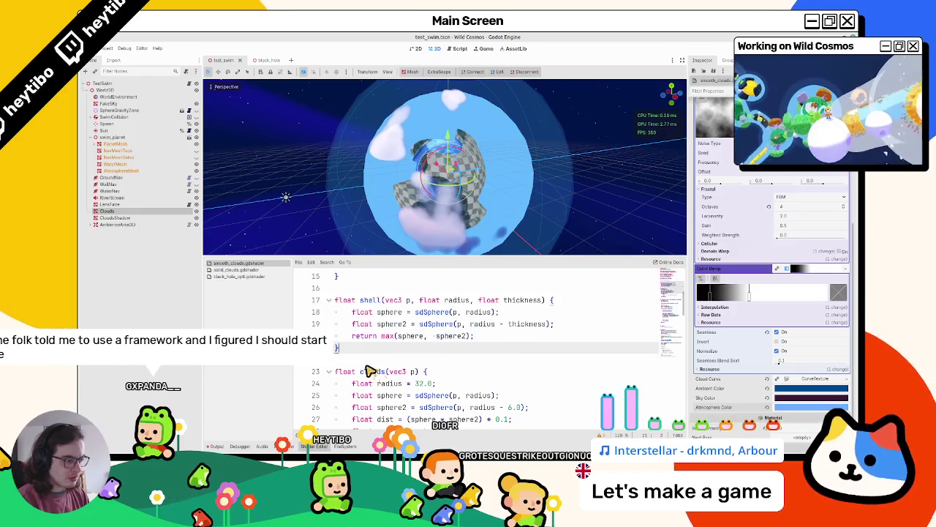
key("ctrl+z")
key("ctrl+shift+z")
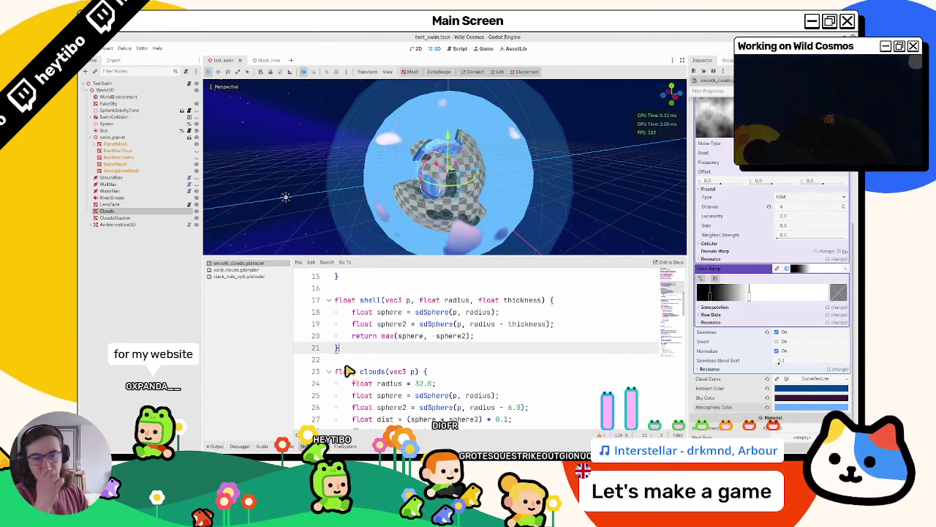
key("ctrl+z")
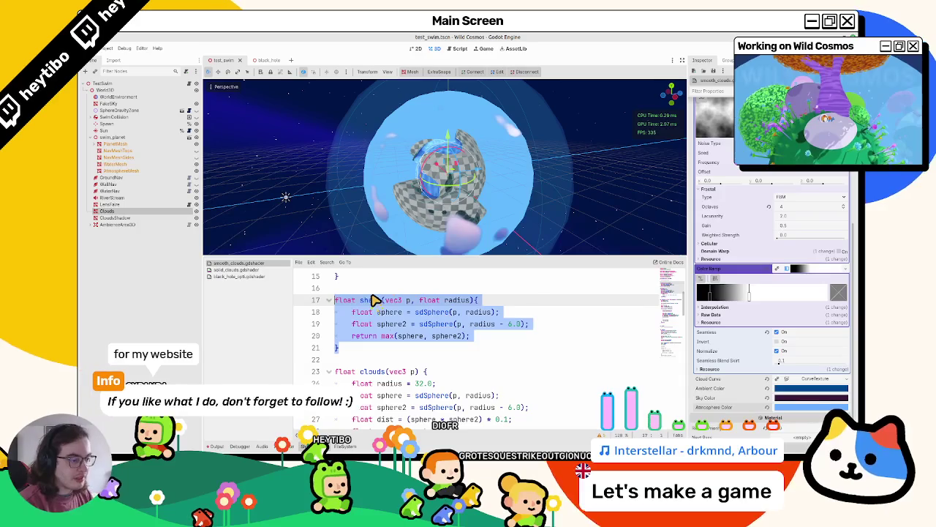
key("ctrl+shift+z")
Step: Search the script for uses of shell and select shell_2 on line 51
double_click(372, 300)
key("ctrl+f")
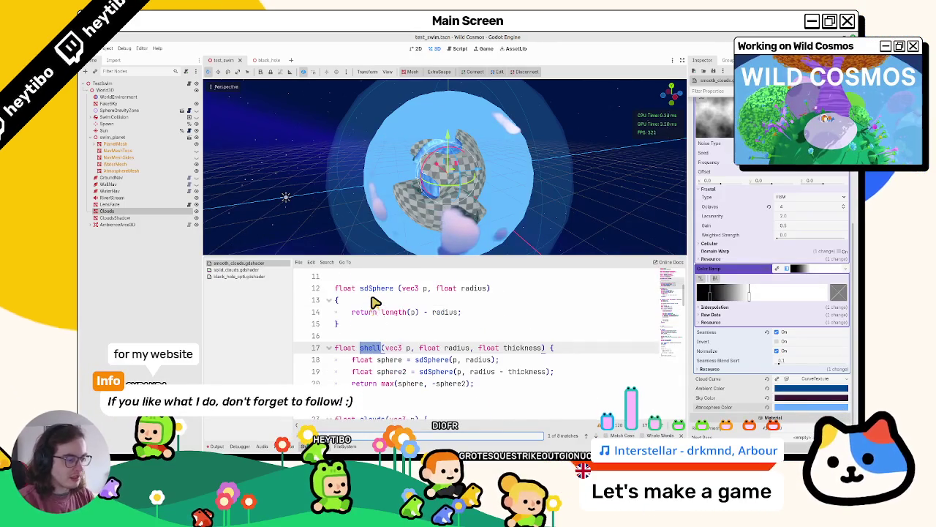
key("Return")
key("Return")
key("Return")
key("Return")
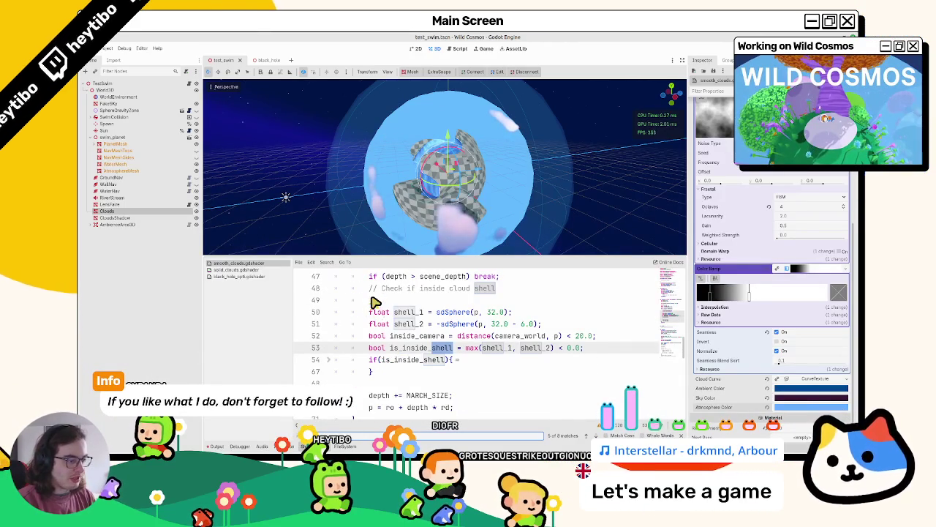
key("Escape")
scroll(393, 335, "up", 1)
double_click(407, 349)
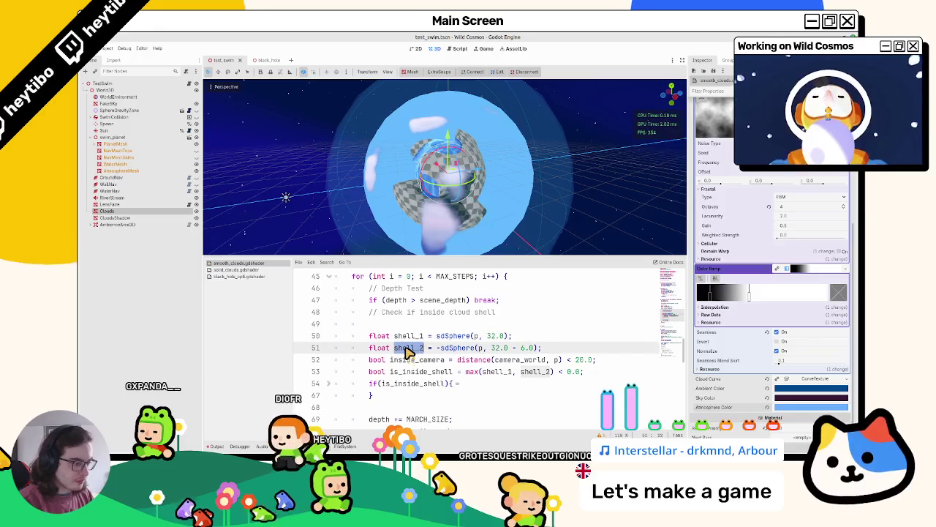
Step: Add 'float shell_dist = shell(p, 32.0, 2.0);' on a new line after line 51
left_click(579, 350)
key("Return")
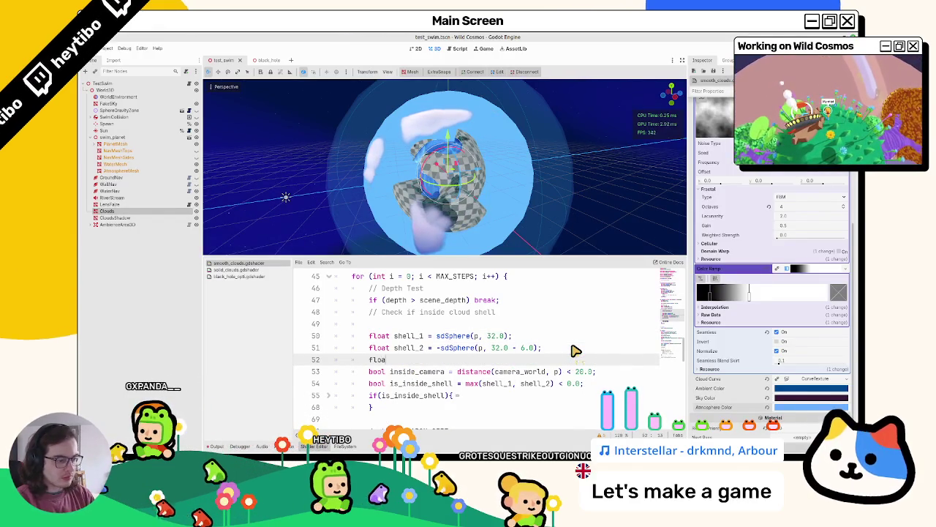
type("t shell_dist =")
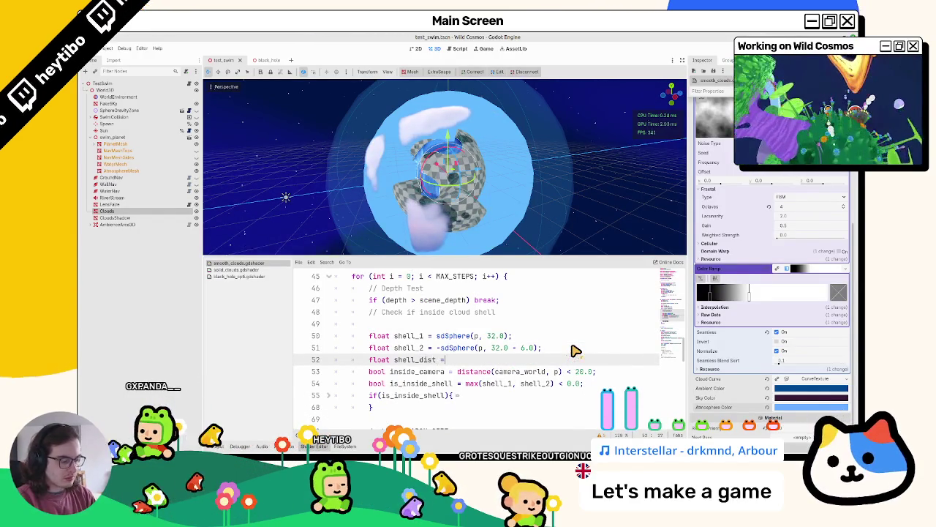
type(" shell")
key("Return")
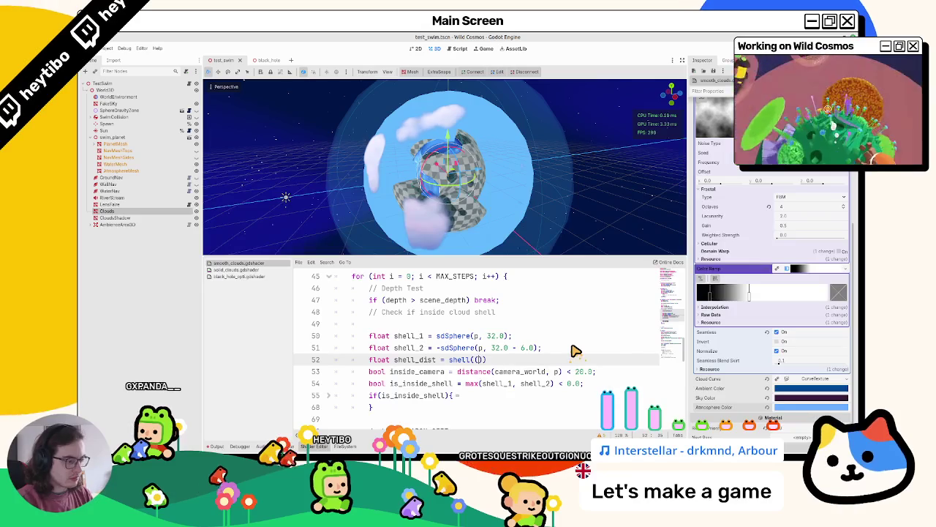
type(".0,")
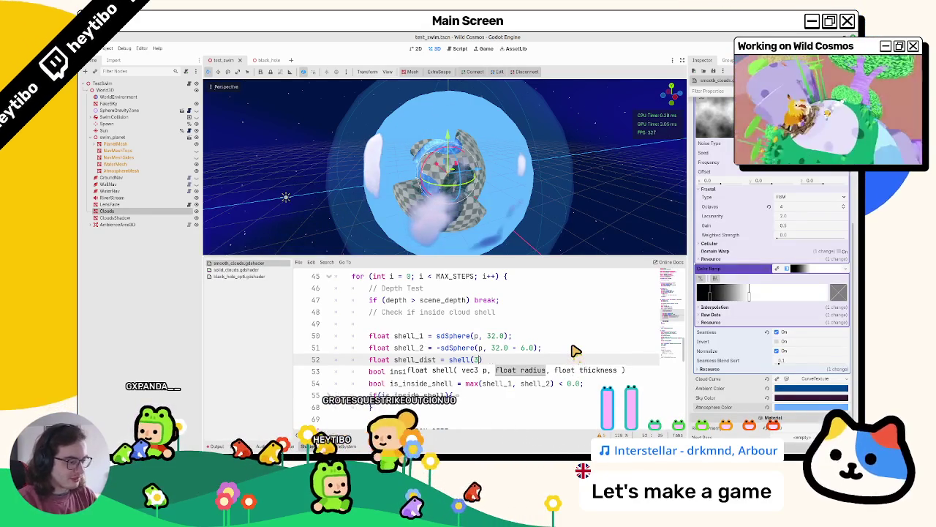
key("Left")
key("Left")
key("BackSpace")
key("BackSpace")
key("BackSpace")
type("p, 32.0;")
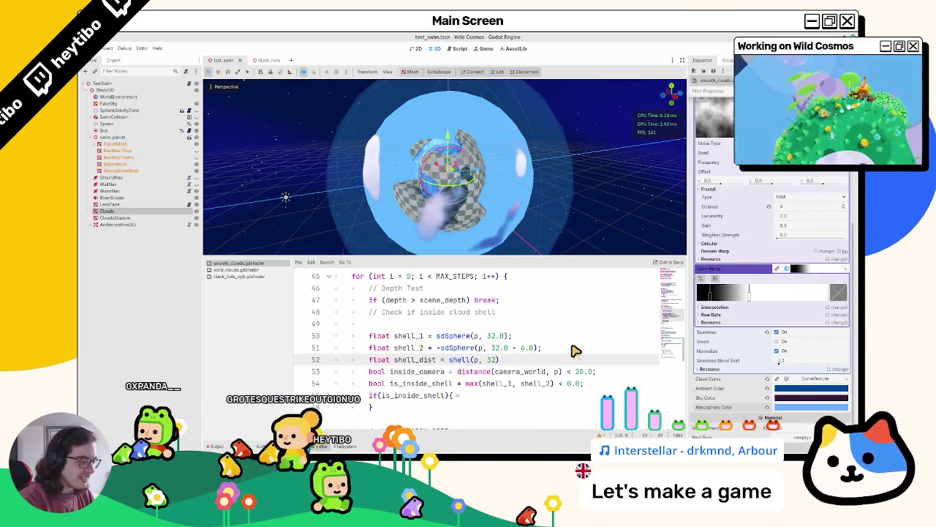
key("BackSpace")
type(", 2")
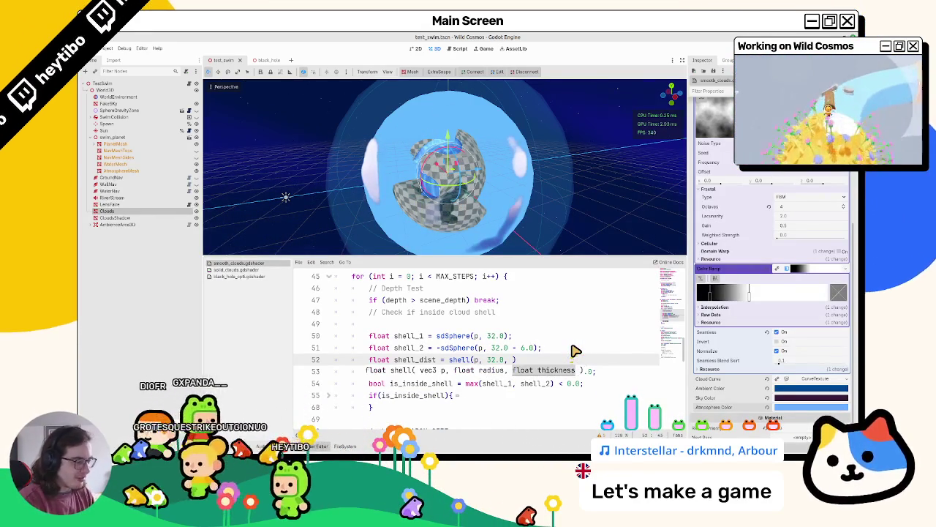
type(".0);")
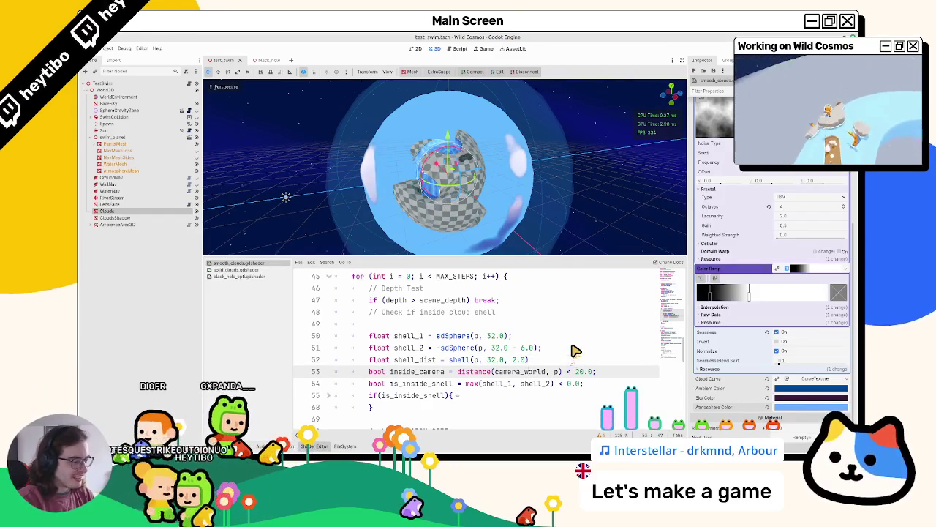
Step: Replace max(shell_1, shell_2) on line 54 with shell_dist
double_click(415, 358)
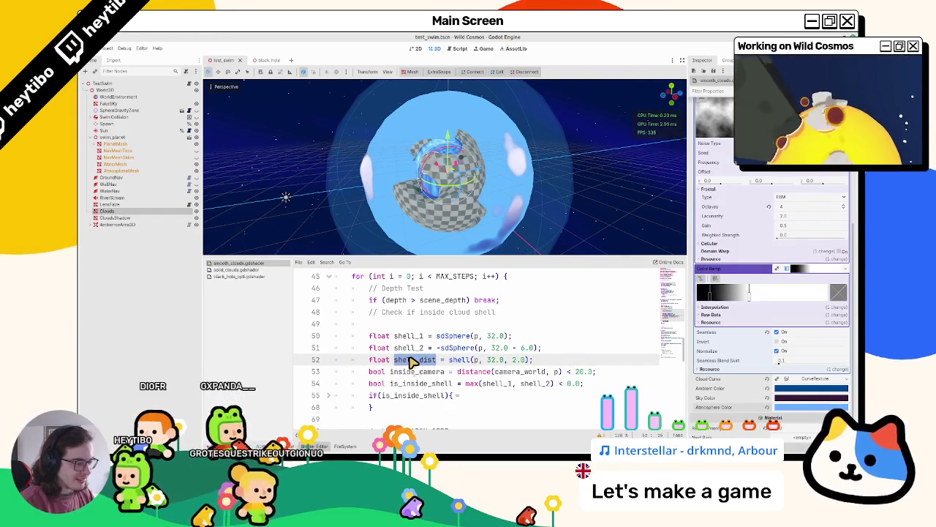
double_click(410, 349)
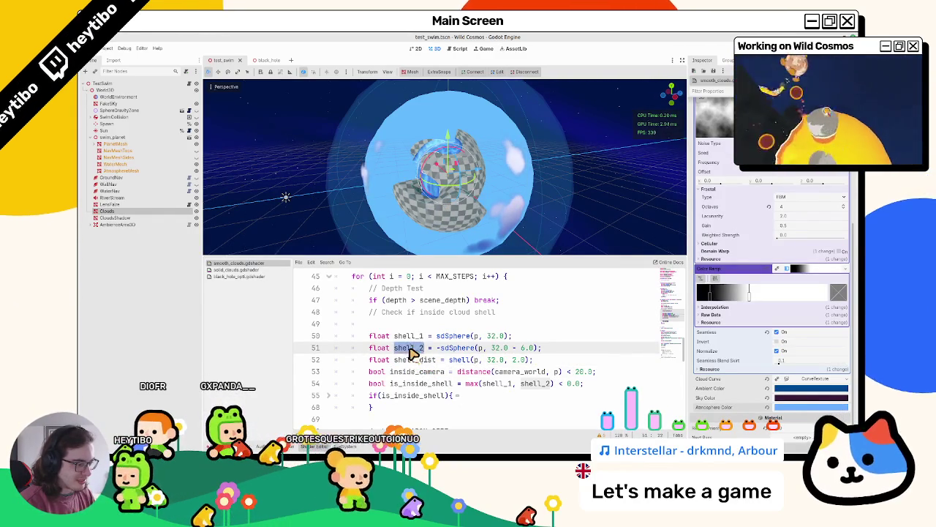
left_click_drag(466, 383, 548, 385)
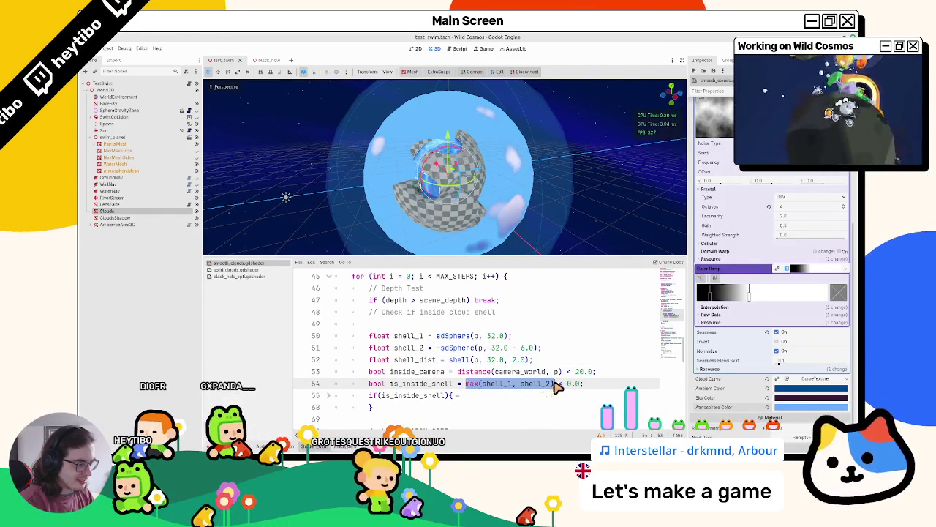
left_click(539, 382)
key("Up")
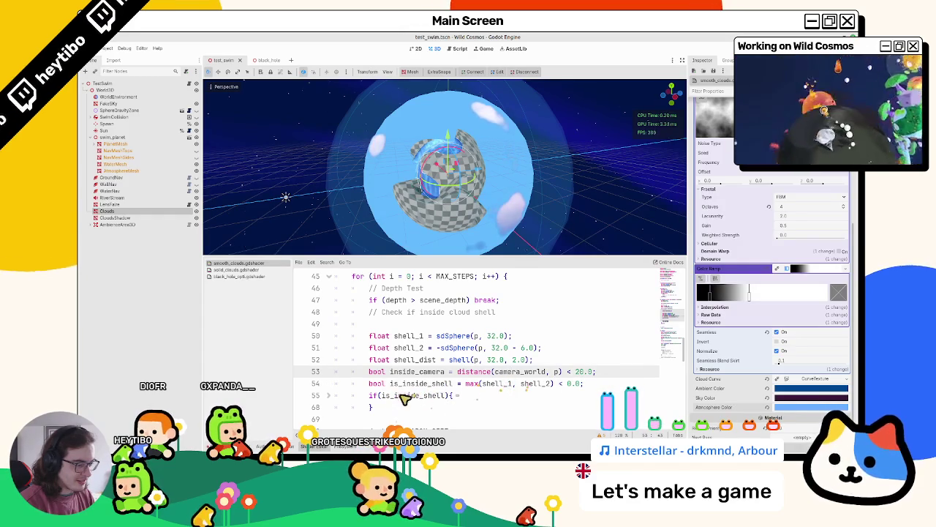
double_click(407, 348)
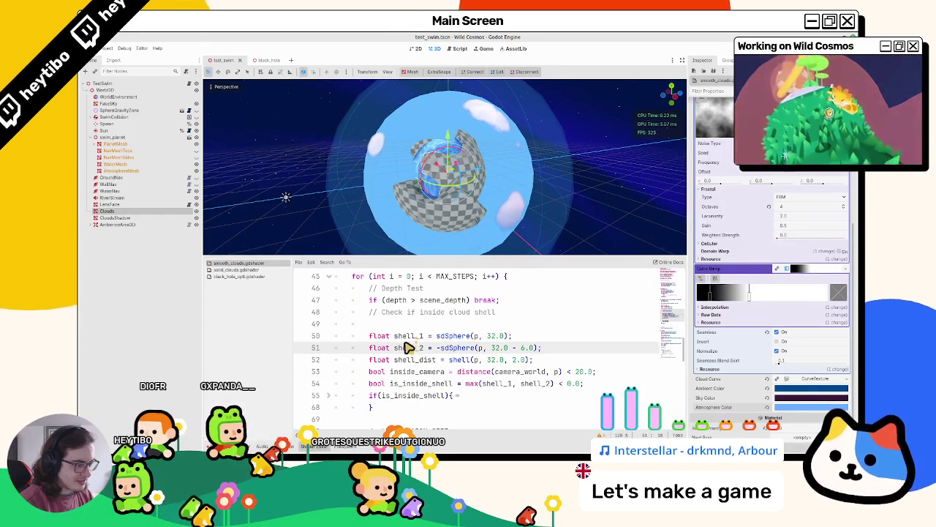
left_click_drag(469, 384, 554, 384)
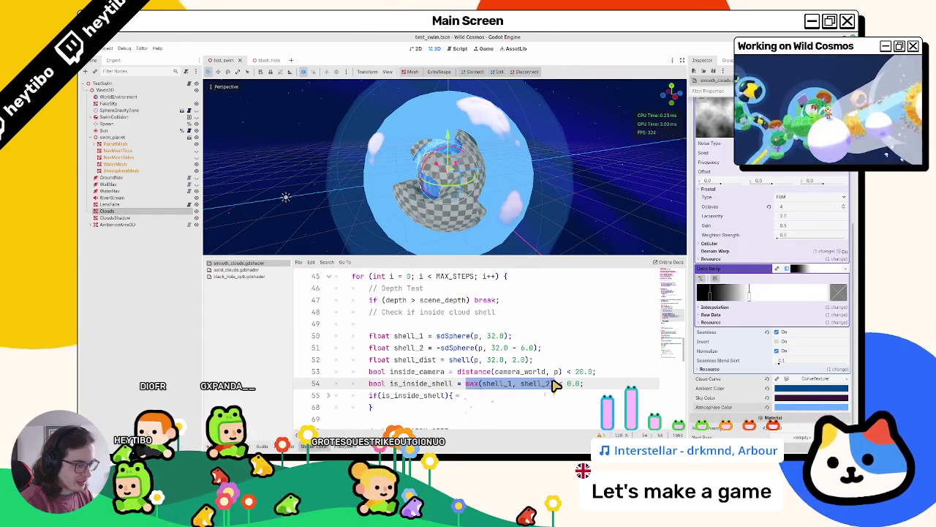
type("shell")
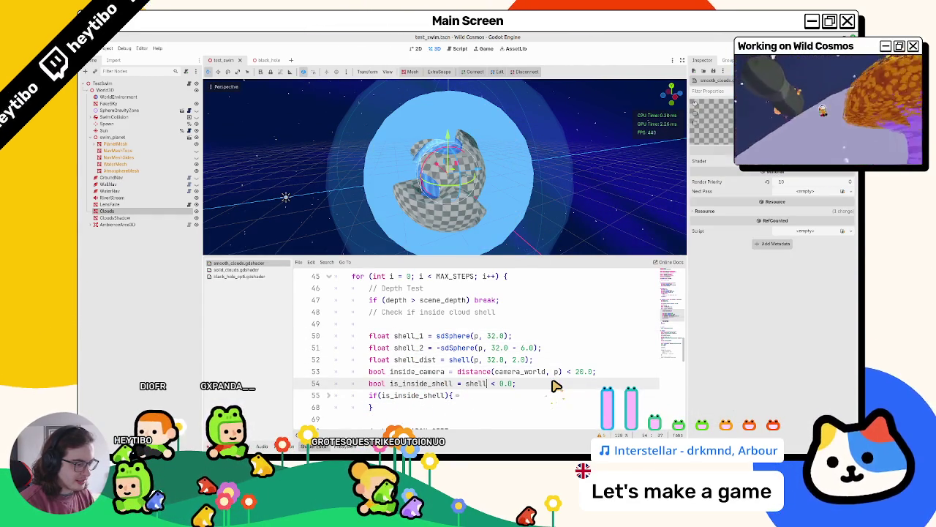
type("_dist")
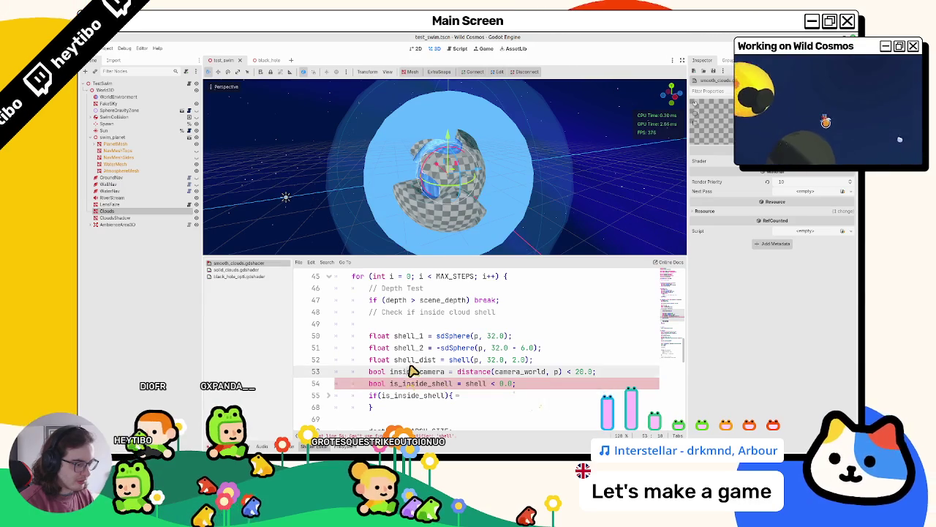
mouse_move(459, 191)
left_mouse_down()
mouse_move(495, 169)
mouse_move(439, 175)
mouse_move(383, 147)
mouse_move(333, 191)
mouse_move(355, 203)
mouse_move(285, 169)
mouse_move(399, 270)
left_mouse_up()
left_click(418, 360)
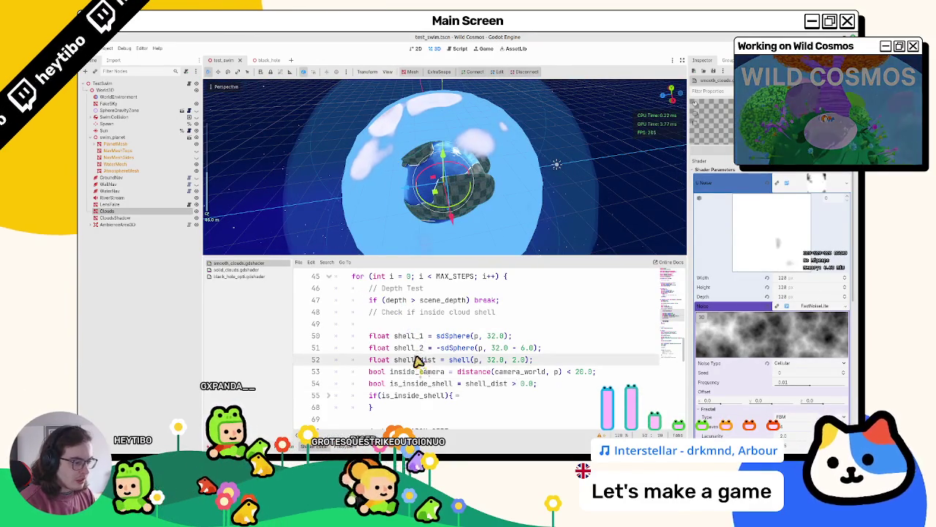
Step: Delete the shell_1 and shell_2 declarations from the raymarch loop
key("shift+Up")
key("shift+Up")
key("BackSpace")
key("BackSpace")
scroll(415, 345, "up", 9)
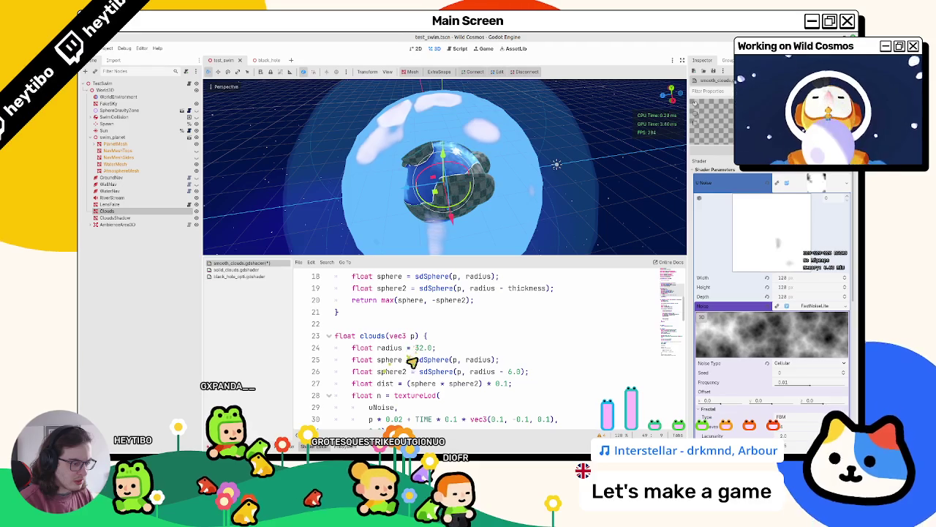
double_click(391, 371)
double_click(391, 360)
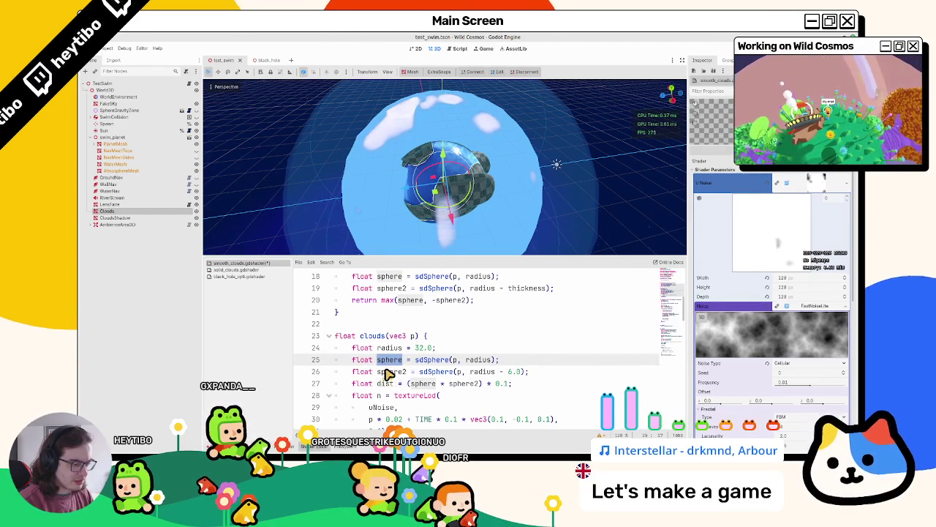
double_click(388, 371)
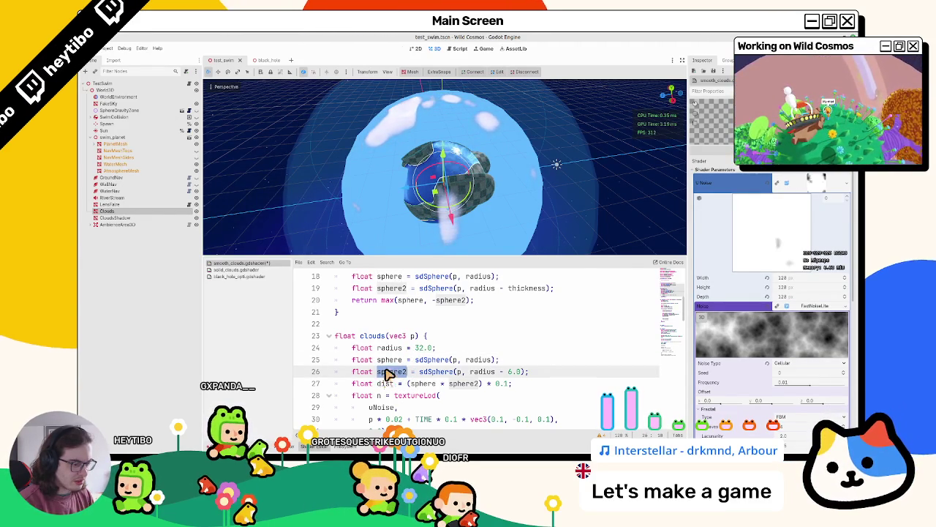
Step: Replace (sphere * sphere2) * 0.1 on line 27 with shell(p, 32.0, 2.0)
left_click(387, 384)
left_click_drag(408, 384, 507, 385)
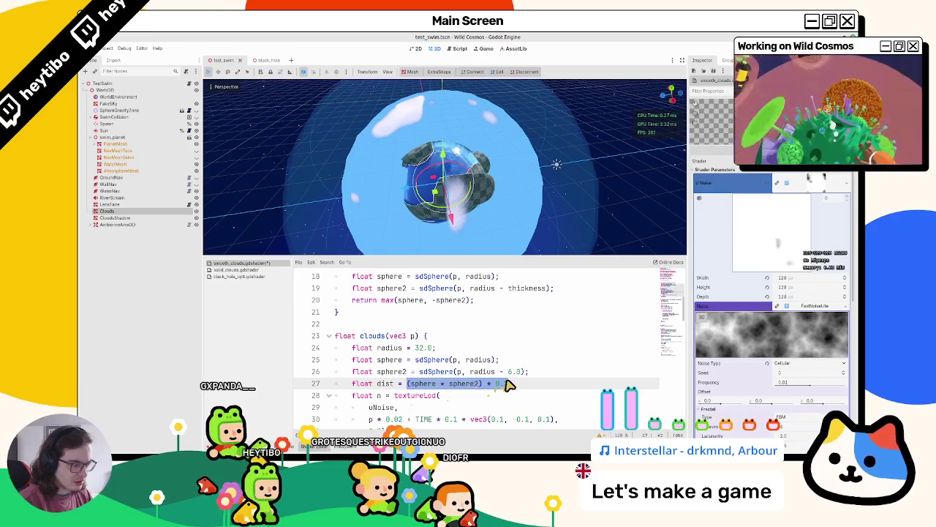
type("shell")
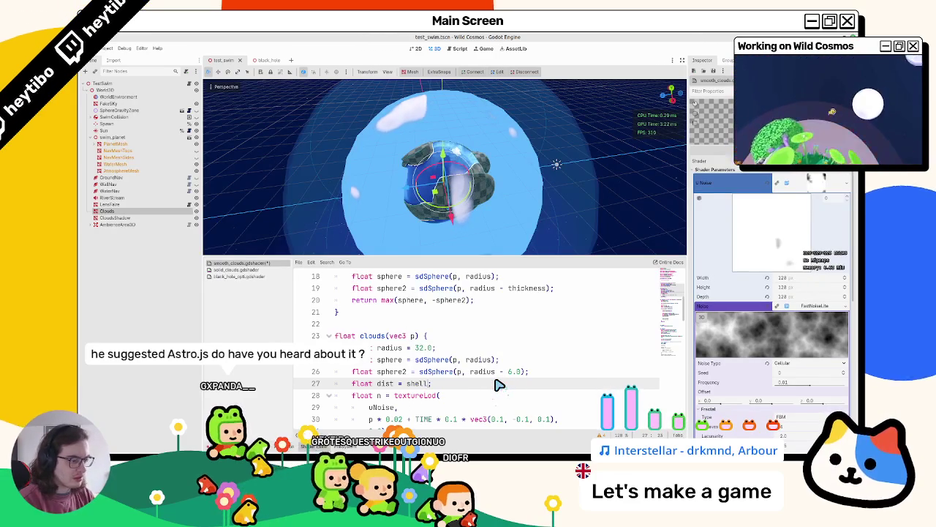
type("(p")
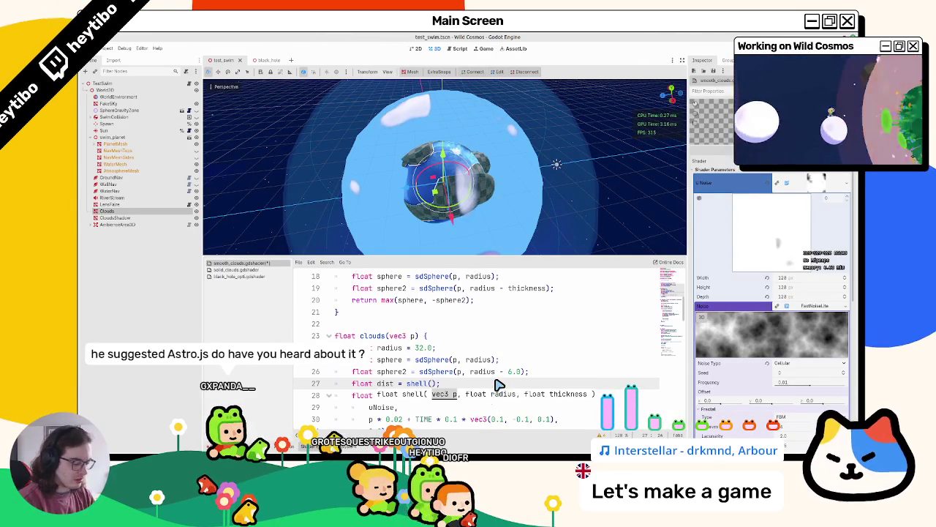
type(", 32")
type(".0,")
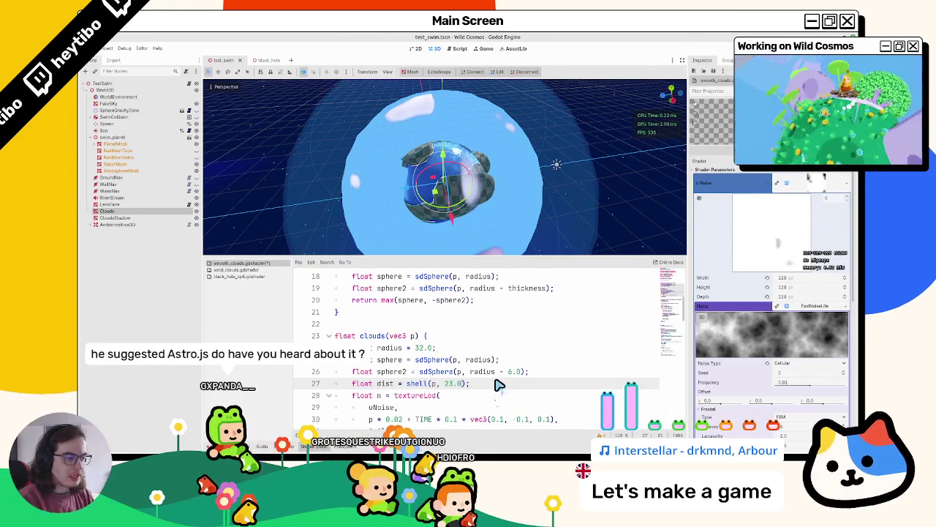
key("Left")
key("Left")
key("Left")
key("BackSpace")
key("BackSpace")
type("32")
key("Right")
key("Right")
key("Right")
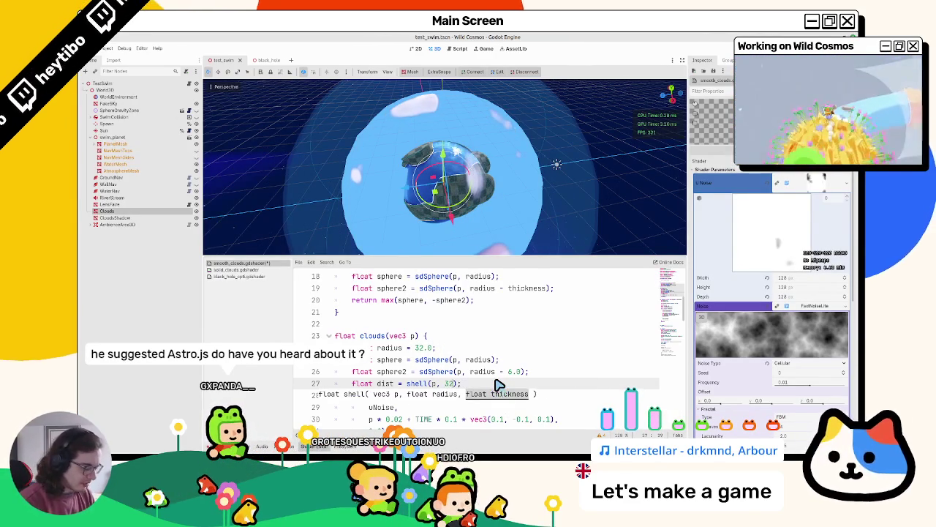
type("2.0")
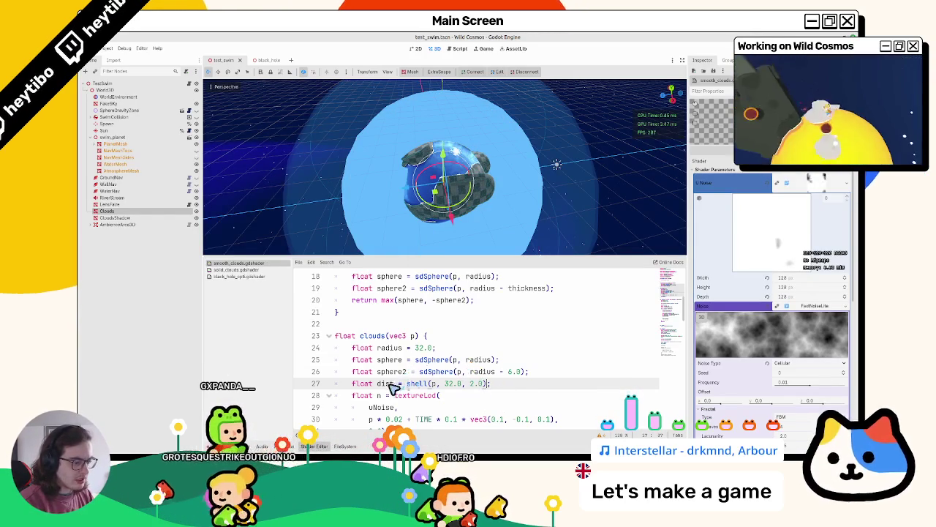
scroll(400, 373, "down", 4)
scroll(335, 329, "up", 1)
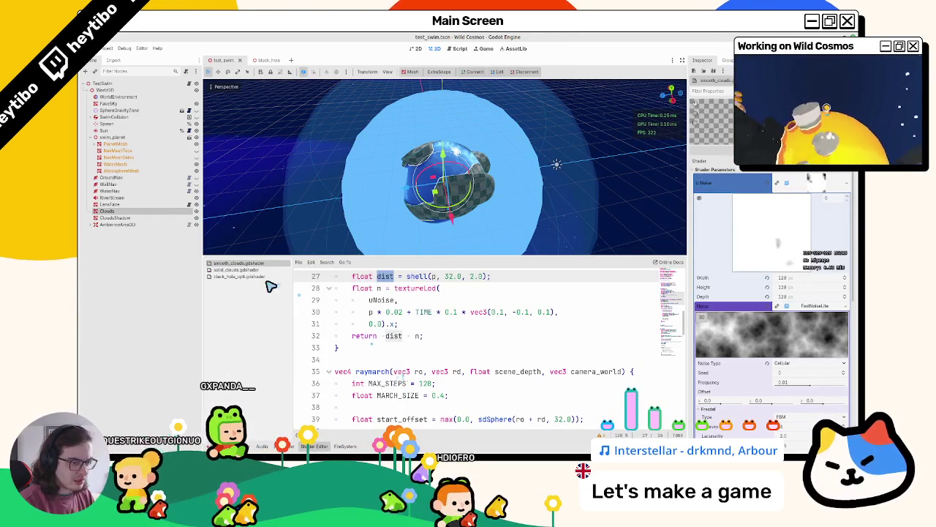
Step: Glance at the solid_clouds and black_hole shaders, then return to smooth_clouds
left_click(235, 270)
left_click(234, 275)
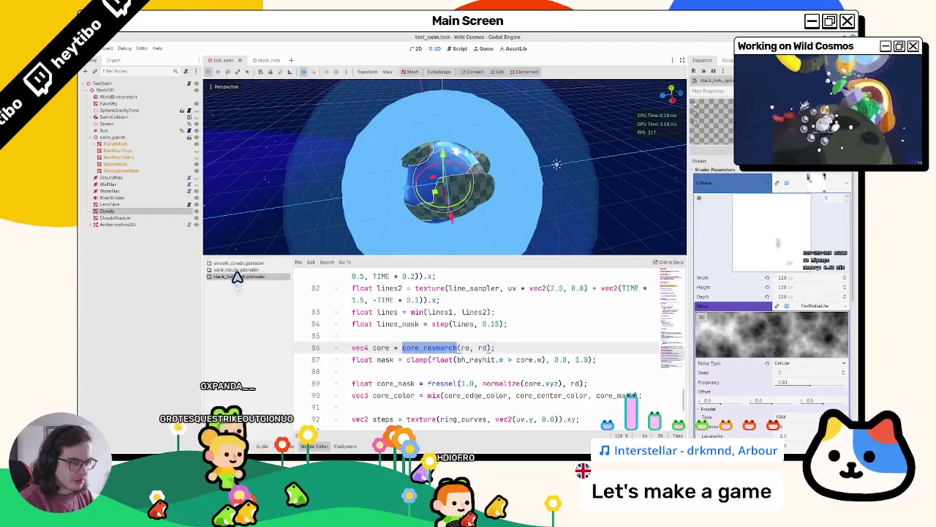
left_click(241, 264)
scroll(427, 335, "up", 3)
Step: Append * 0.1 to the shell distance on line 27, undoing the mistyped edit
left_click(487, 383)
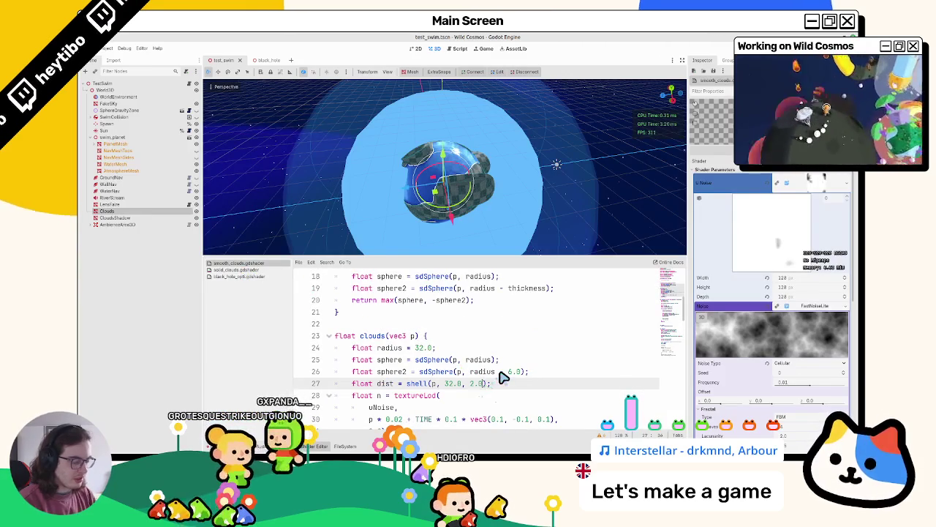
type("r")
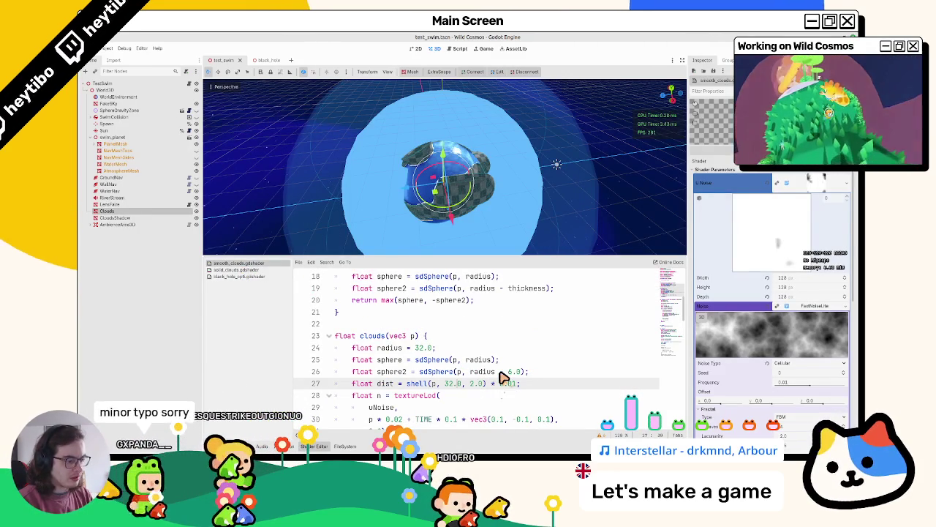
type("-")
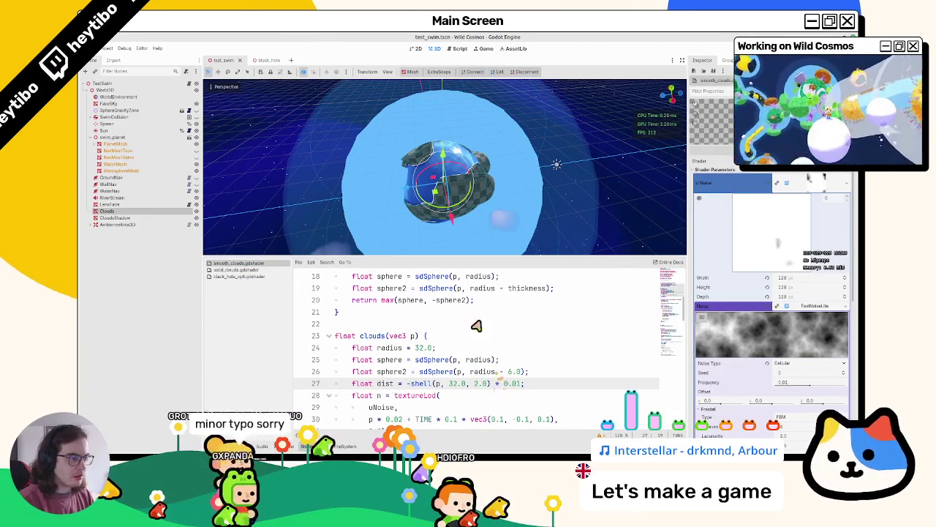
left_click_drag(522, 134, 493, 174)
key("ctrl+z")
key("ctrl+z")
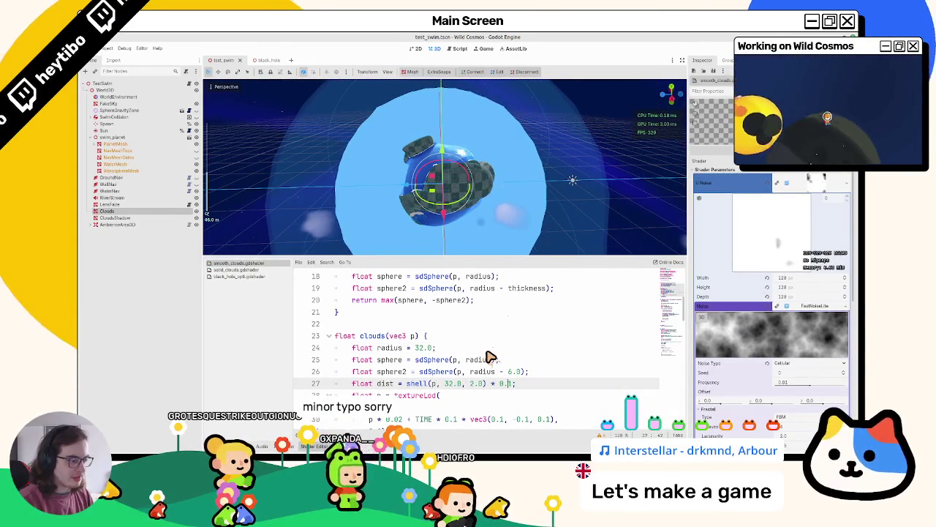
key("BackSpace")
type("1")
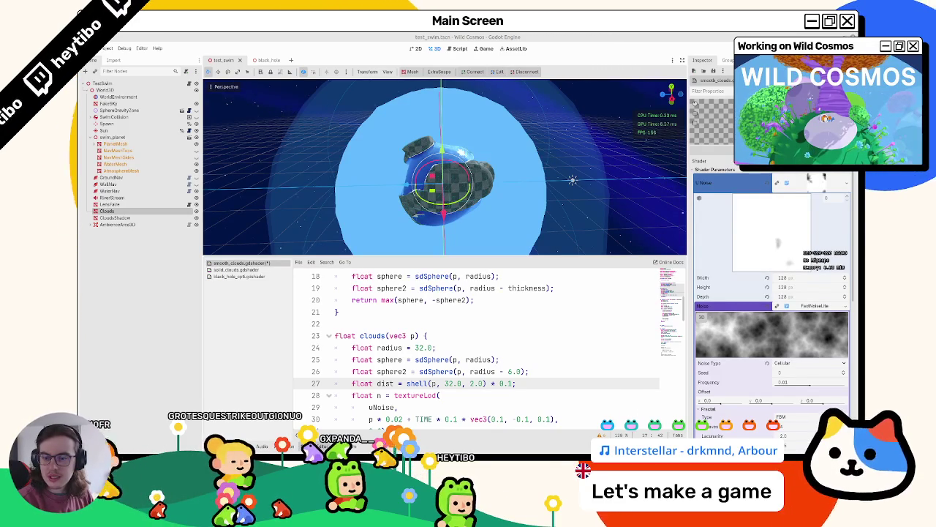
Step: Browse the astro.build homepage and show the Svelte version of the Zero Lock-in code example
key("alt+Tab")
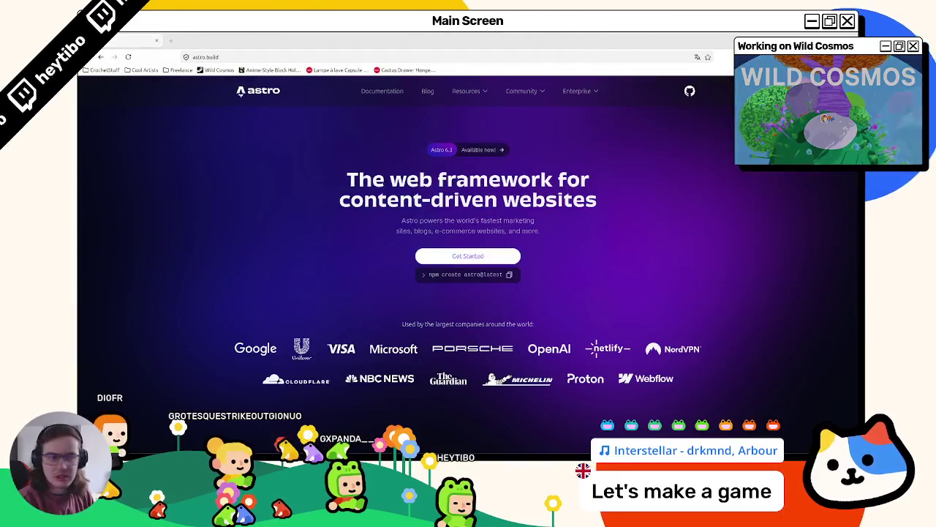
scroll(351, 263, "down", 15)
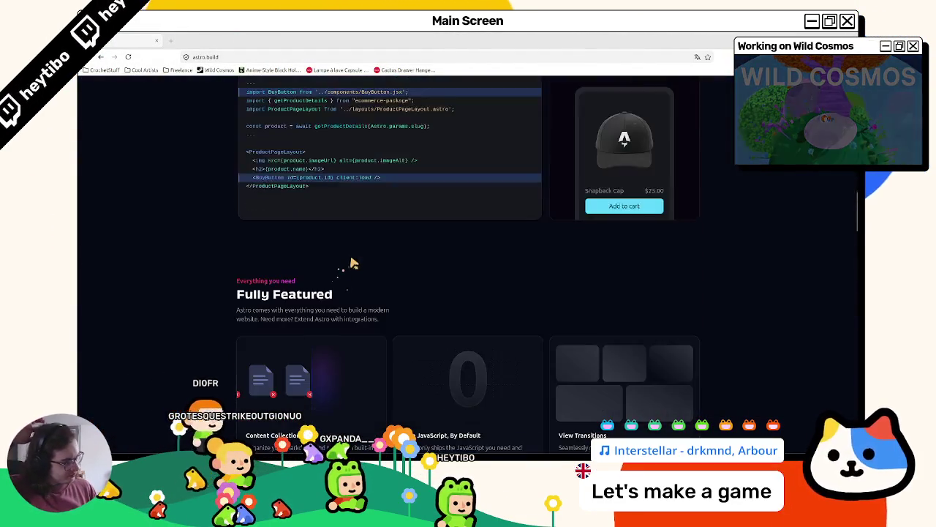
scroll(352, 263, "down", 15)
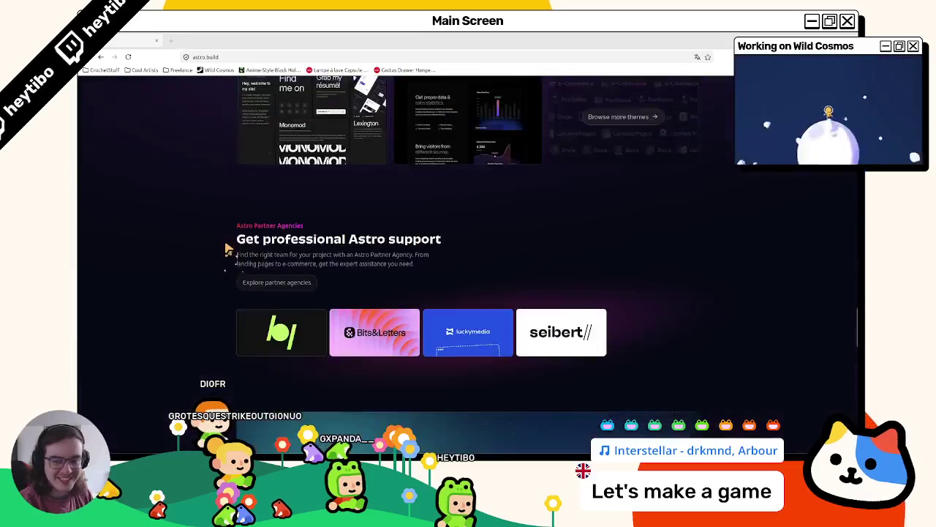
scroll(220, 242, "down", 10)
scroll(804, 292, "up", 15)
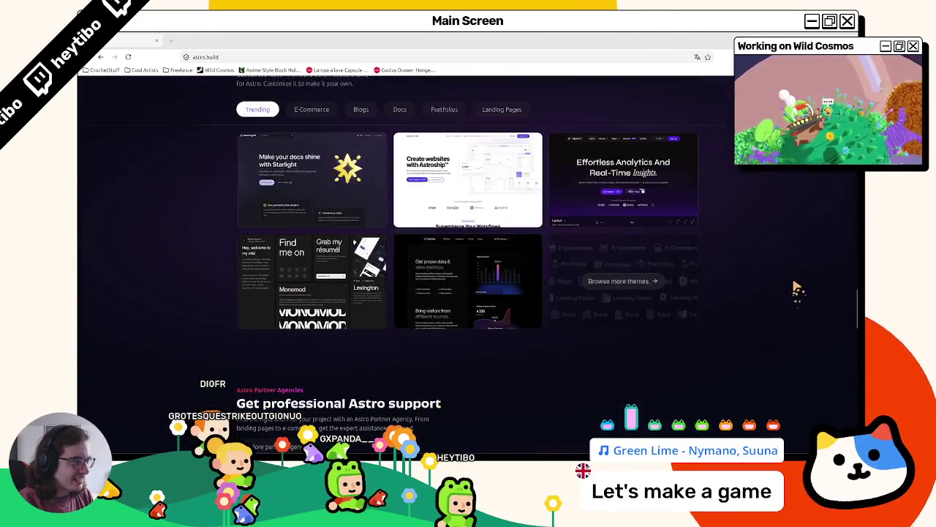
scroll(798, 289, "up", 15)
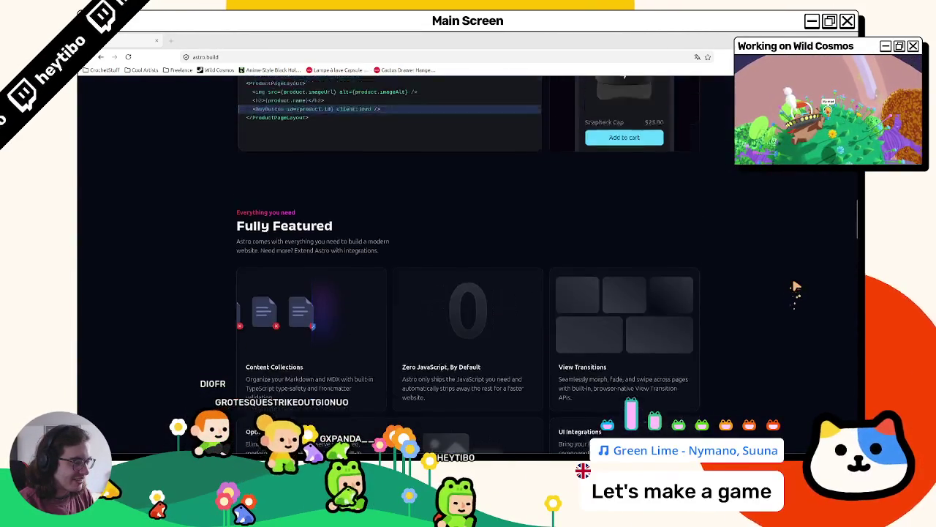
scroll(796, 286, "up", 5)
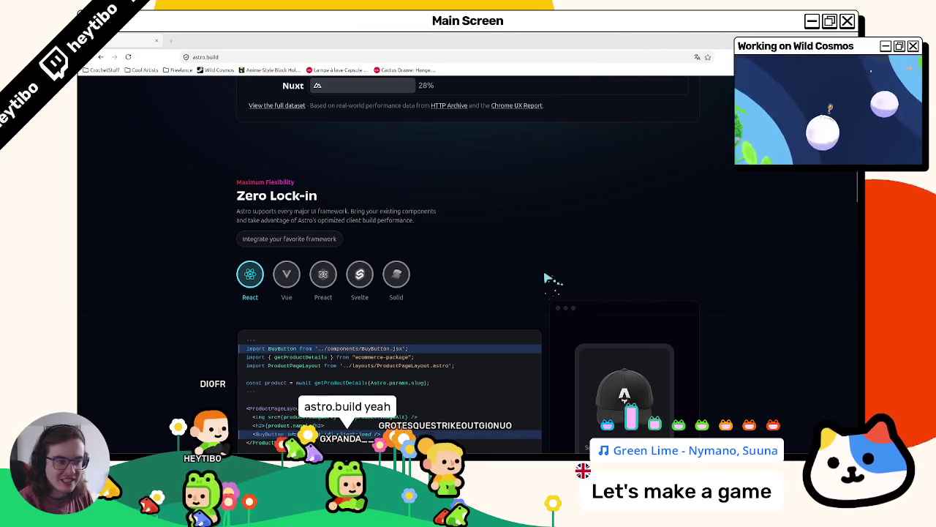
scroll(545, 278, "up", 1)
scroll(522, 273, "down", 2)
left_click(358, 224)
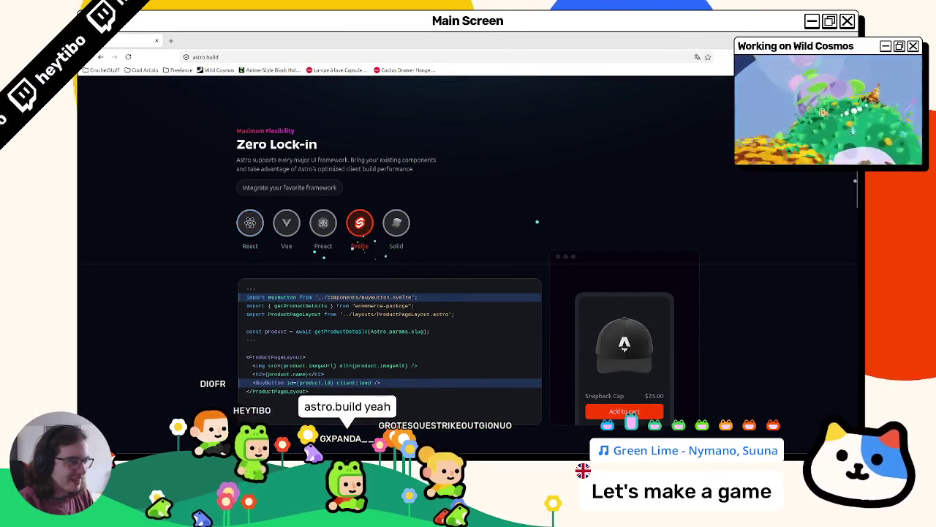
Step: Return to the page top and select the headline, subtitle and Content-Driven description text
key("Home")
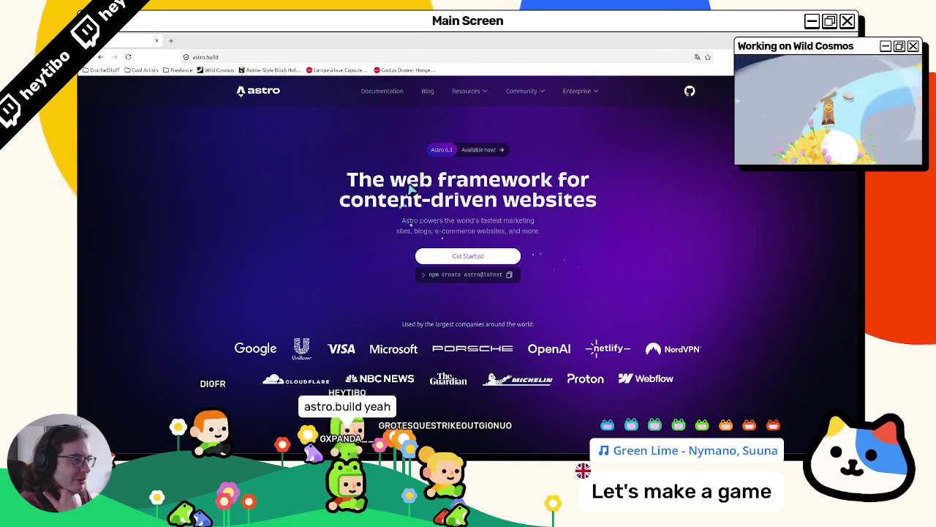
triple_click(404, 203)
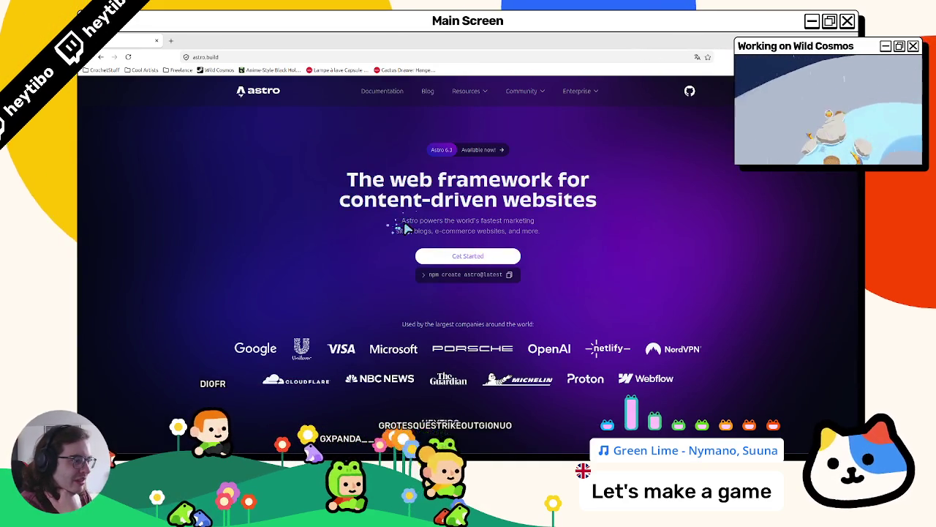
triple_click(401, 231)
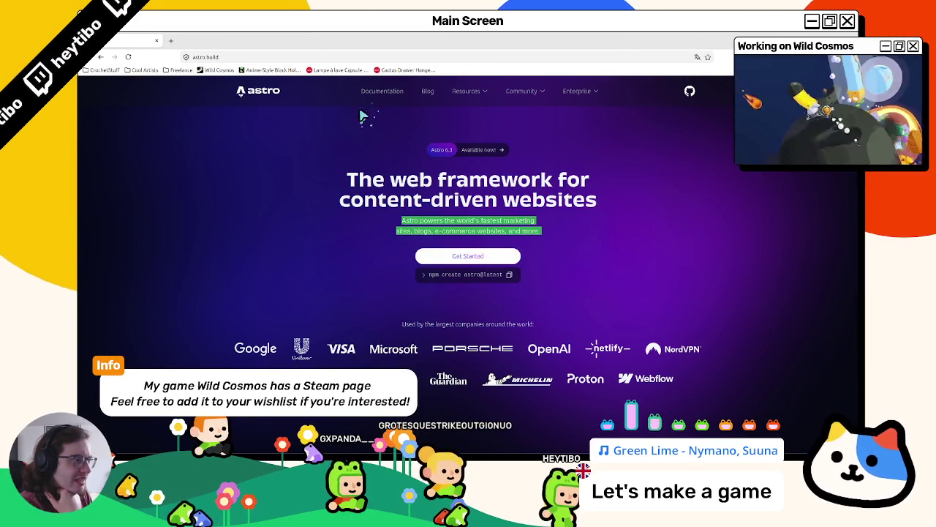
double_click(476, 180)
left_click_drag(476, 179, 456, 198)
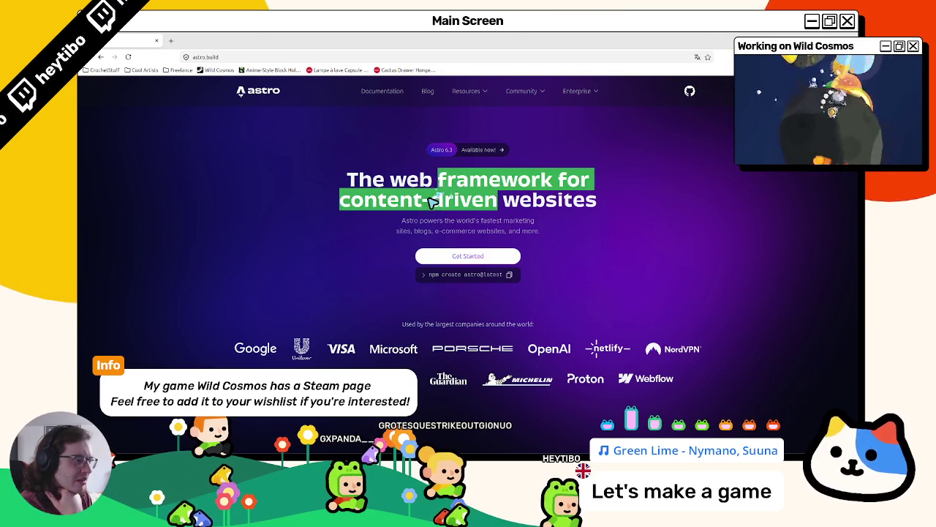
left_click(429, 209)
double_click(464, 200)
scroll(416, 192, "down", 2)
scroll(416, 192, "down", 2)
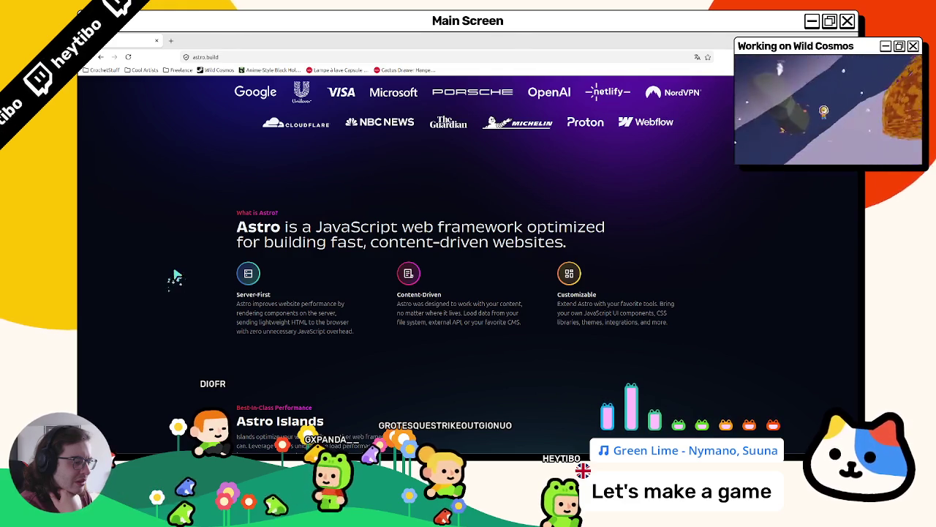
triple_click(409, 312)
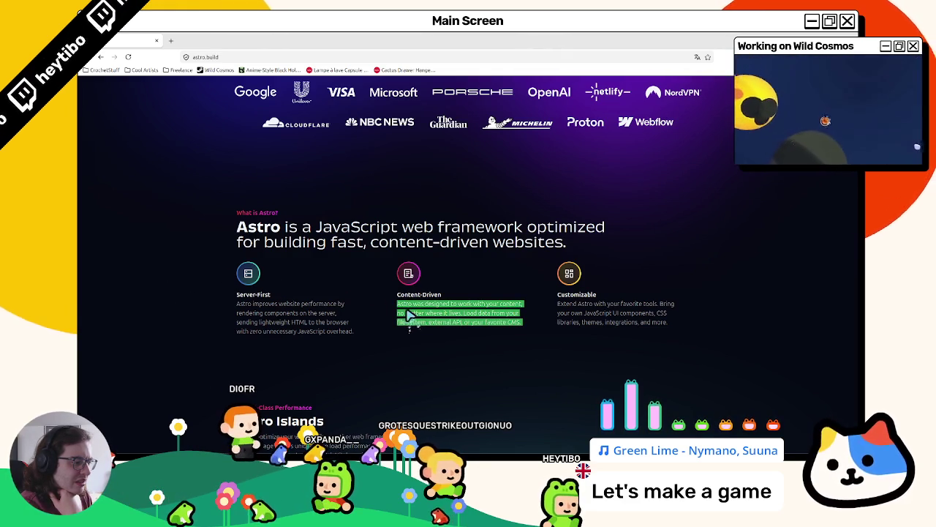
scroll(397, 300, "down", 3)
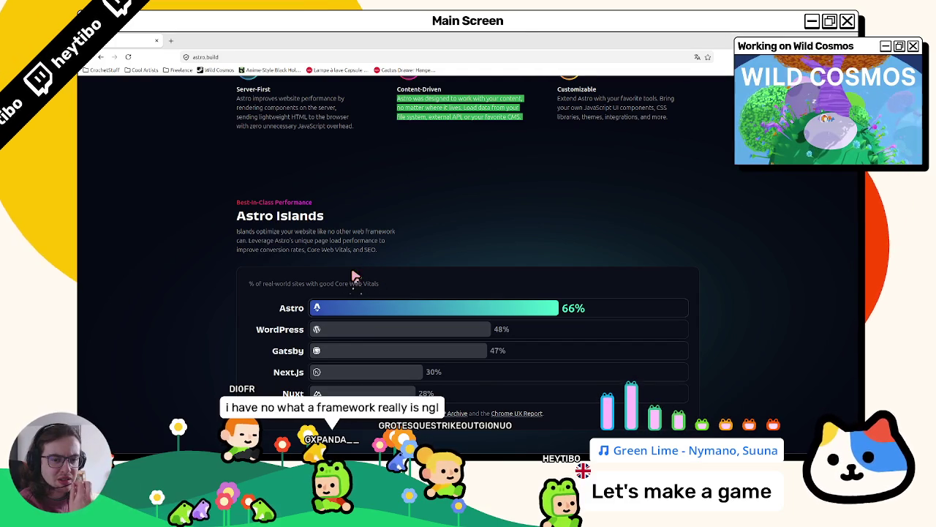
Step: Scroll the astro.build page up to the 'The web framework for content-driven websites' hero
scroll(354, 276, "up", 10)
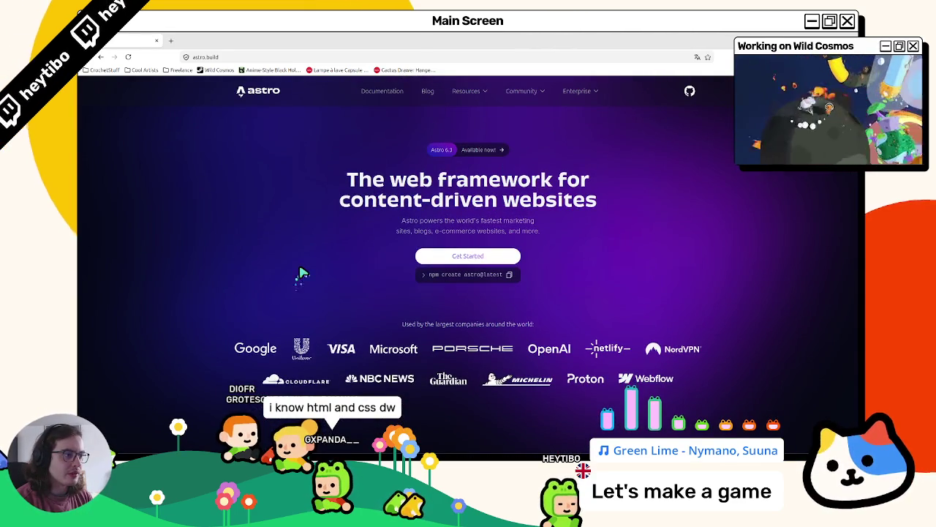
scroll(304, 273, "down", 10)
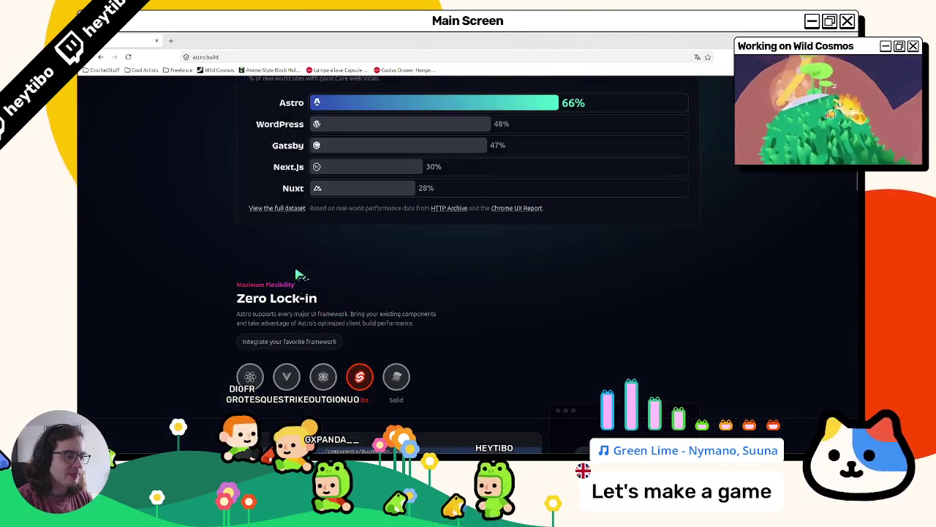
Step: Scroll down to the Fully Featured feature cards and open the developer tools
scroll(297, 274, "down", 6)
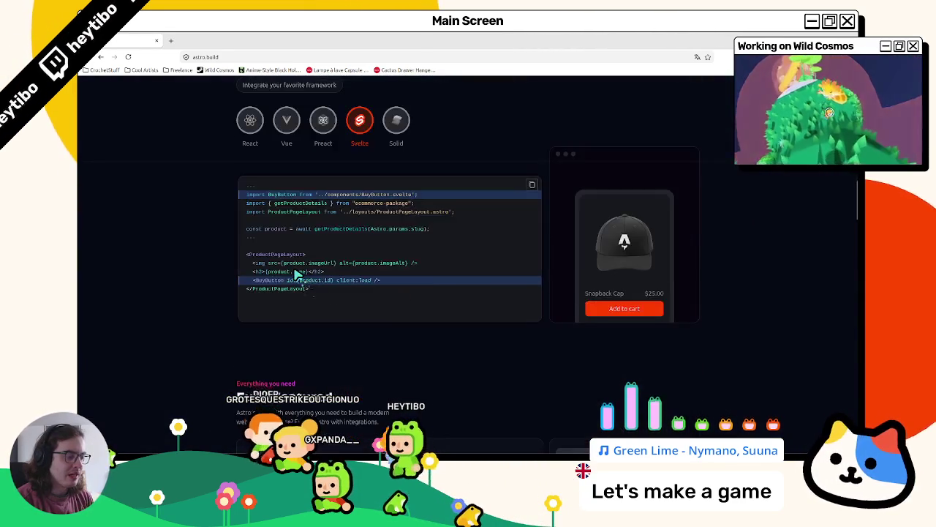
scroll(298, 275, "down", 3)
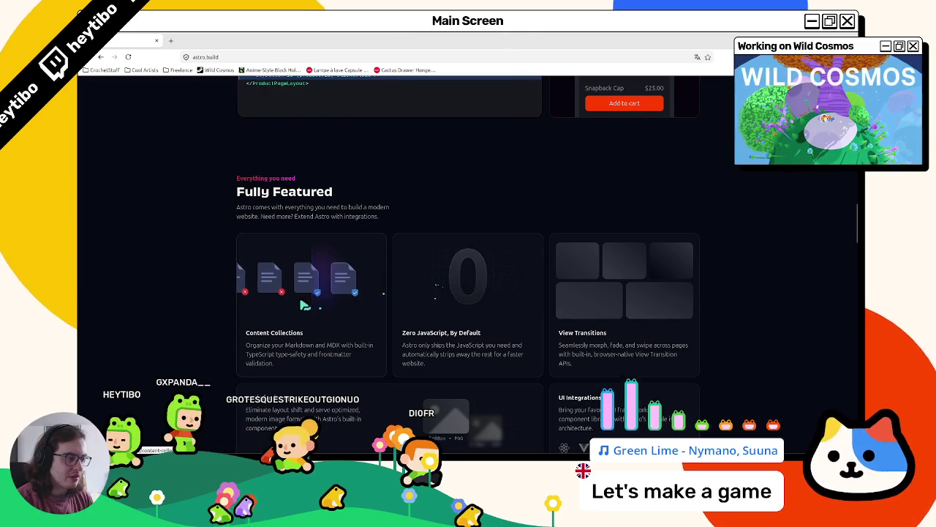
scroll(303, 306, "down", 3)
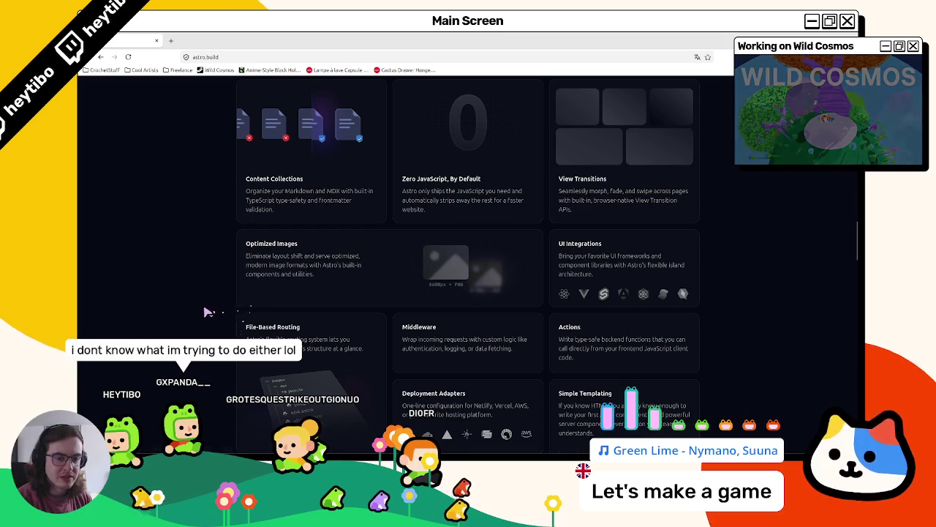
key("F12")
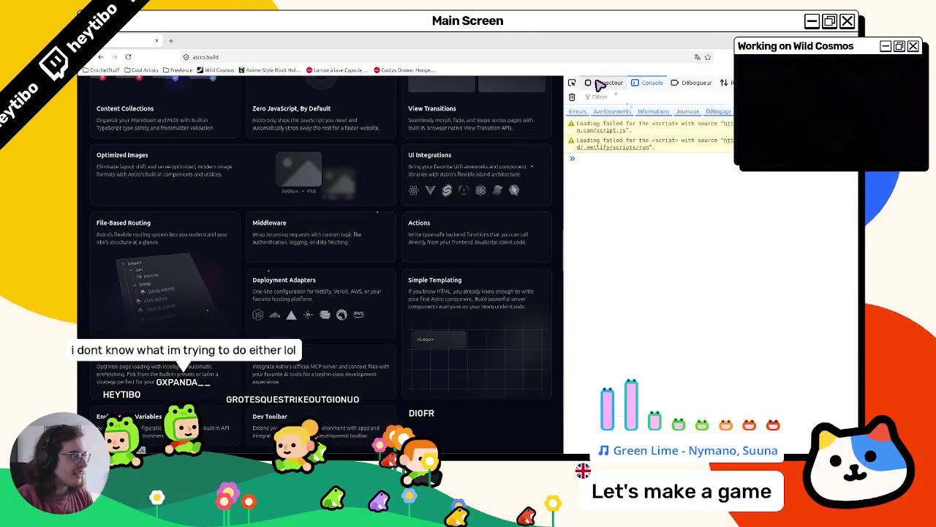
Step: Inspect the page's nav element in the HTML inspector, then close the developer tools
left_click(603, 83)
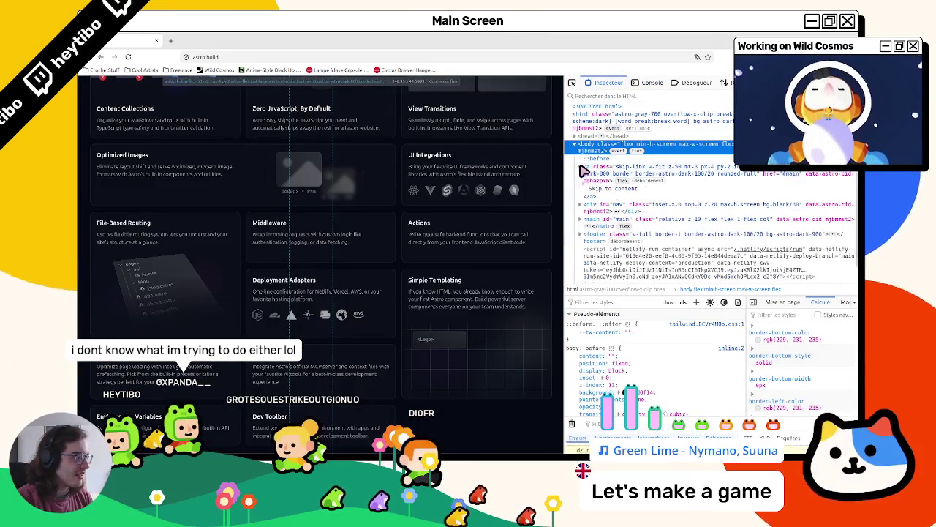
left_click(580, 204)
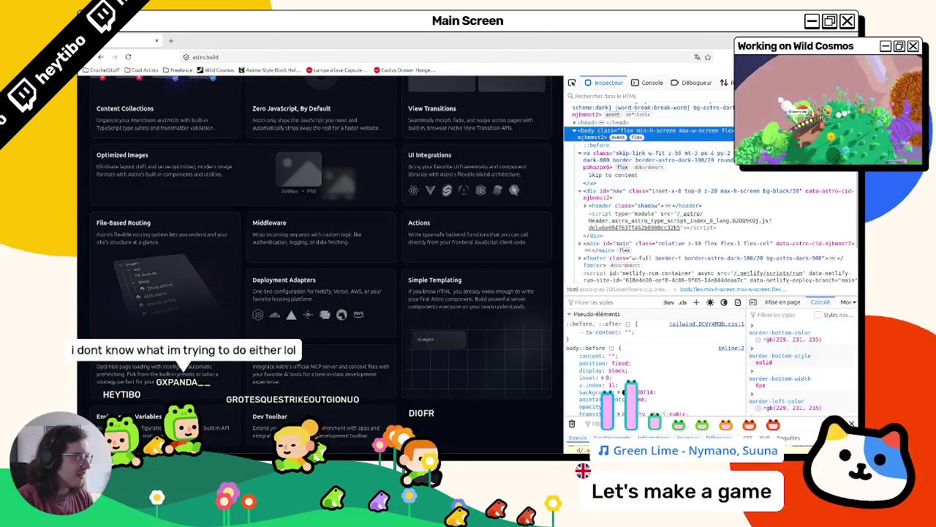
key("F12")
Step: Try the Portfolio themes filter, then switch the themes back to Trending
scroll(664, 349, "down", 10)
scroll(665, 348, "up", 2)
left_click(444, 246)
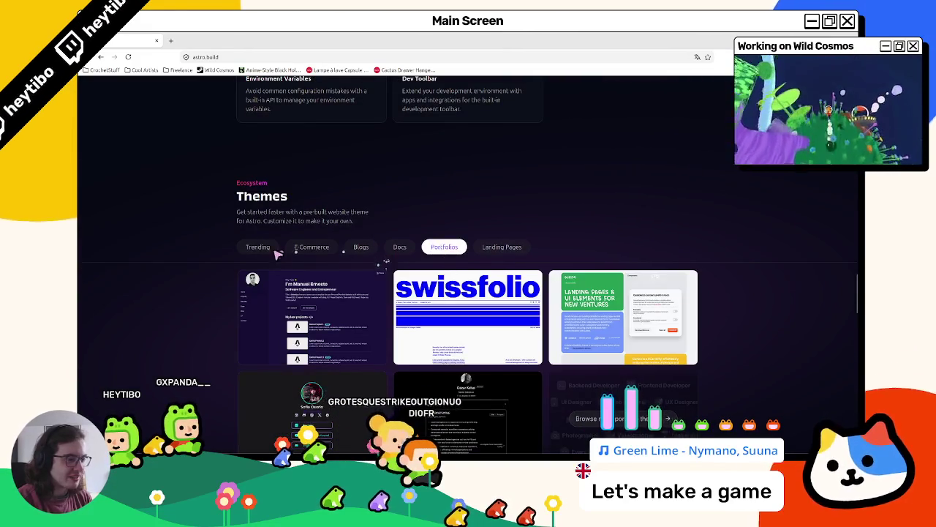
left_click(271, 251)
Step: Show another framework's code sample in the Zero Lock-in section
scroll(216, 285, "down", 10)
scroll(216, 285, "up", 2)
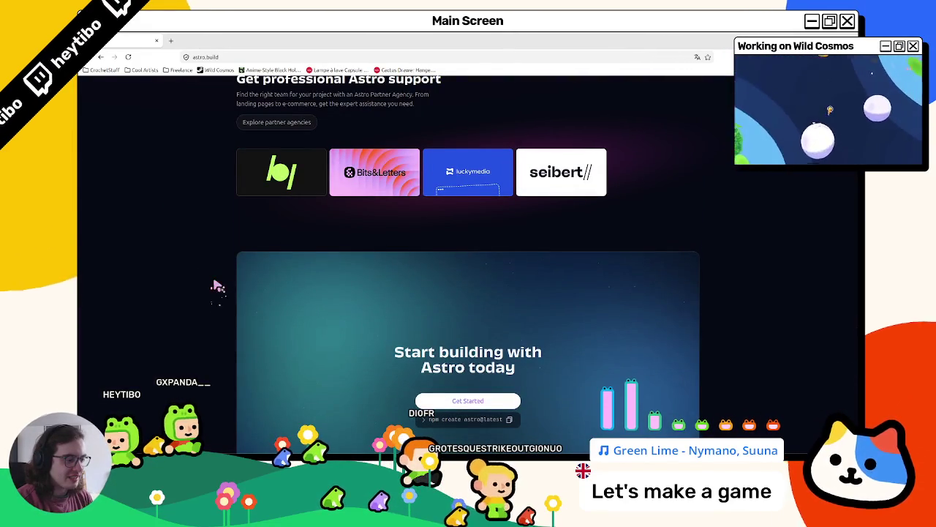
scroll(216, 285, "up", 10)
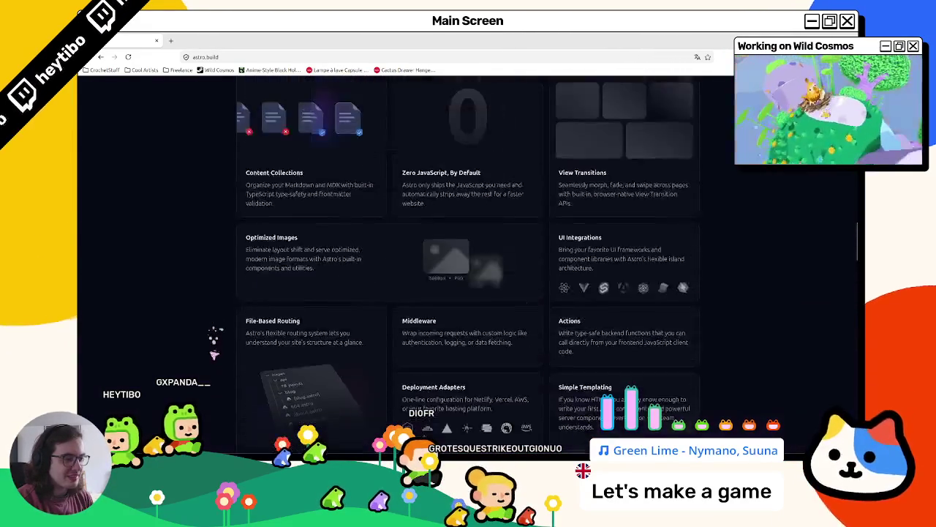
scroll(215, 349, "up", 7)
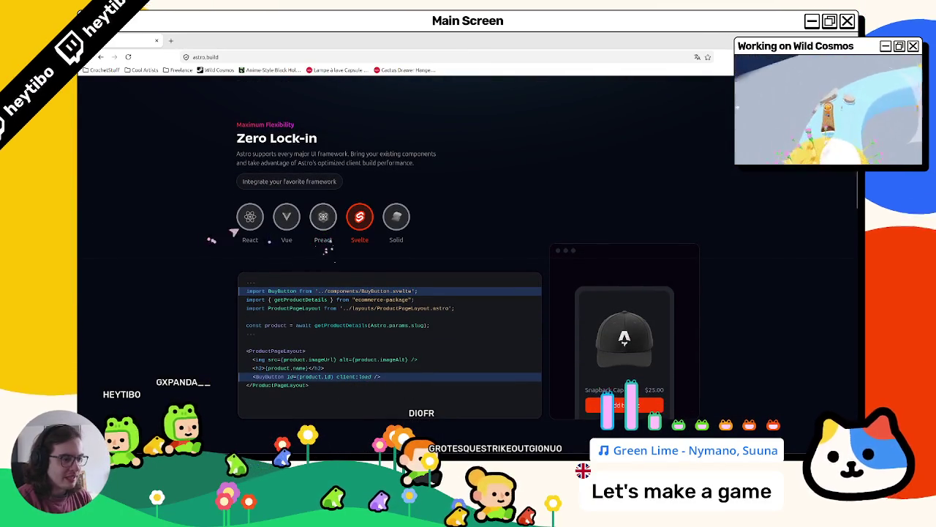
left_click(324, 217)
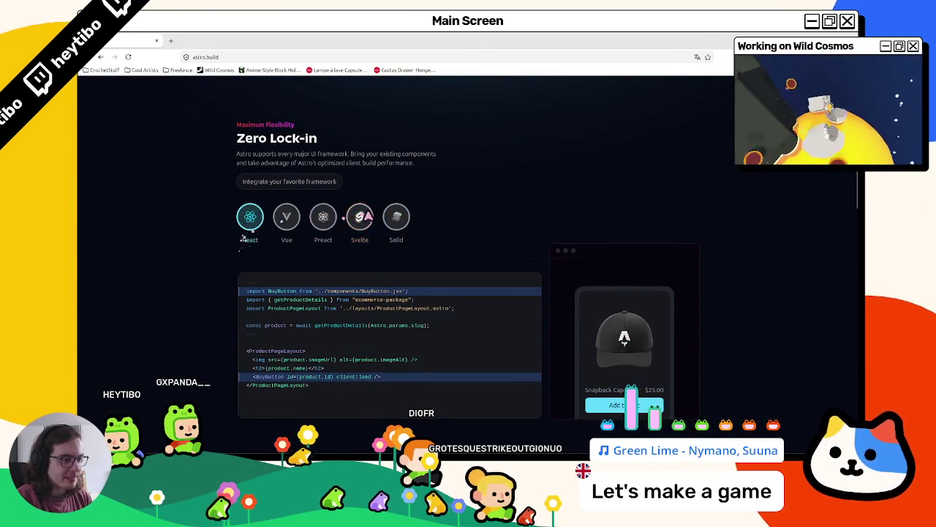
scroll(369, 216, "up", 10)
scroll(608, 273, "down", 4)
scroll(428, 275, "up", 4)
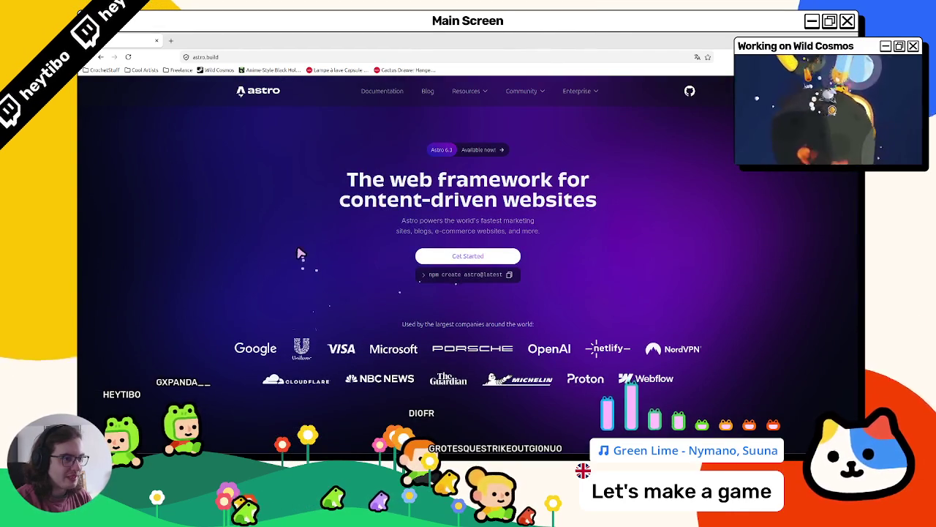
scroll(387, 303, "down", 10)
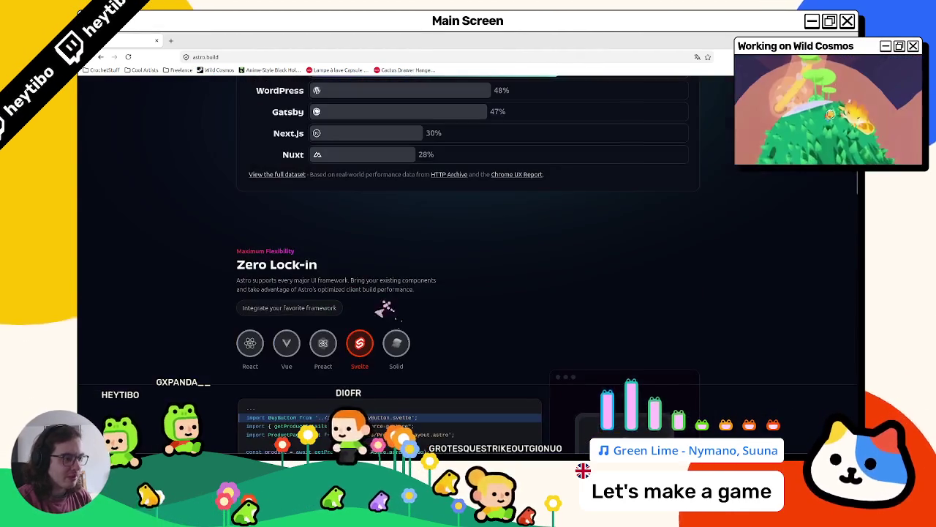
Step: Search 'sveltekit' and open the SvelteKit docs introduction page
left_click(189, 57)
type("sveltekit")
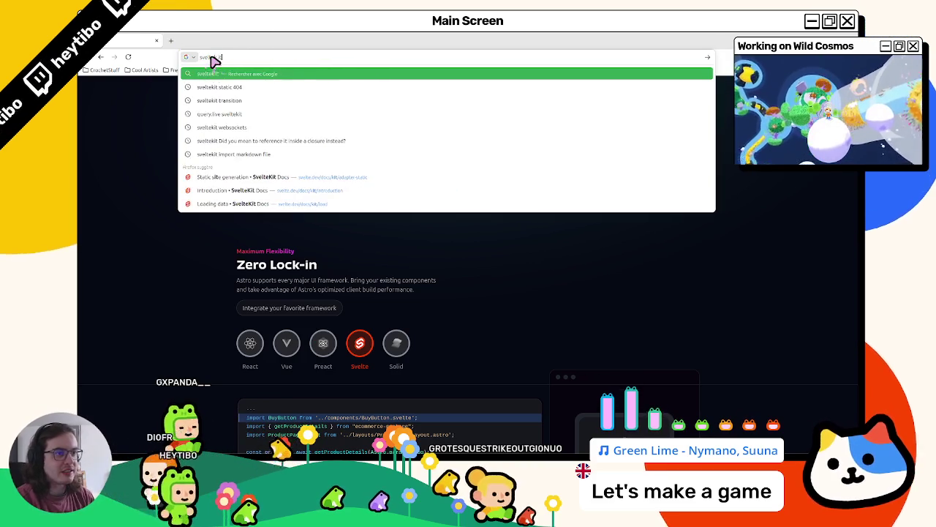
key("Return")
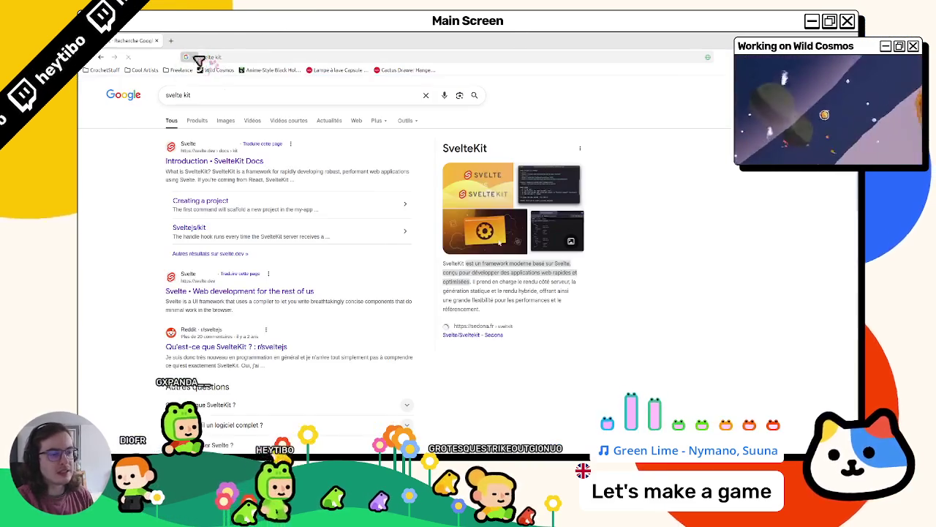
left_click(187, 157)
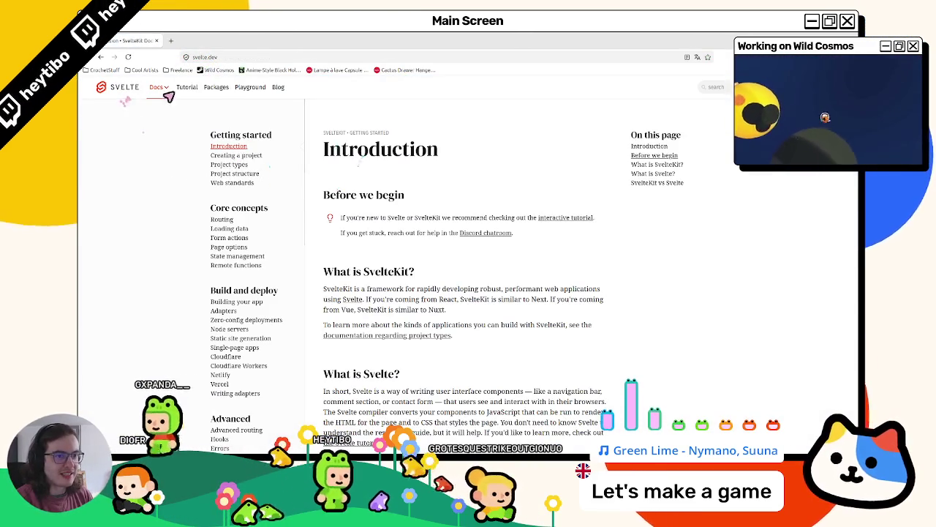
left_click(126, 89)
scroll(407, 222, "down", 15)
scroll(407, 222, "up", 15)
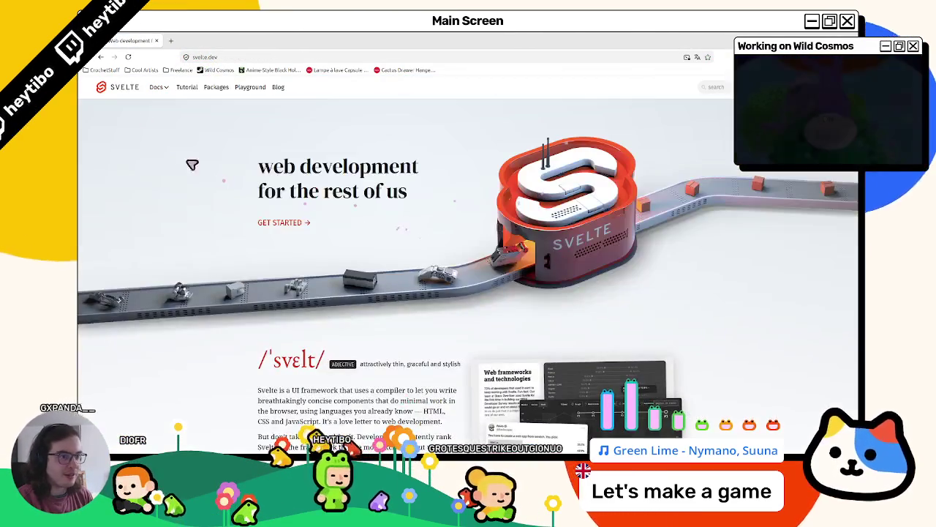
left_click(102, 57)
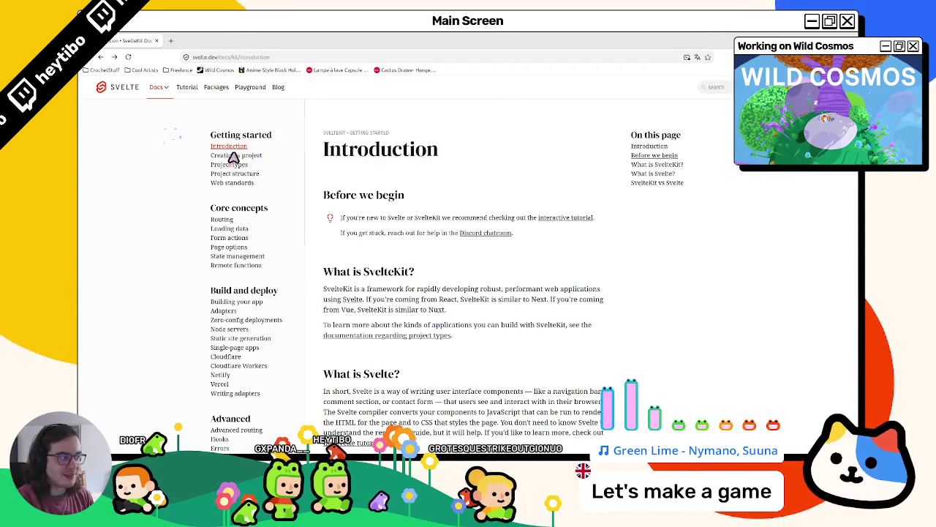
Step: Read the SvelteKit 'Creating a project' docs page, then minimize the browser
scroll(242, 234, "down", 3)
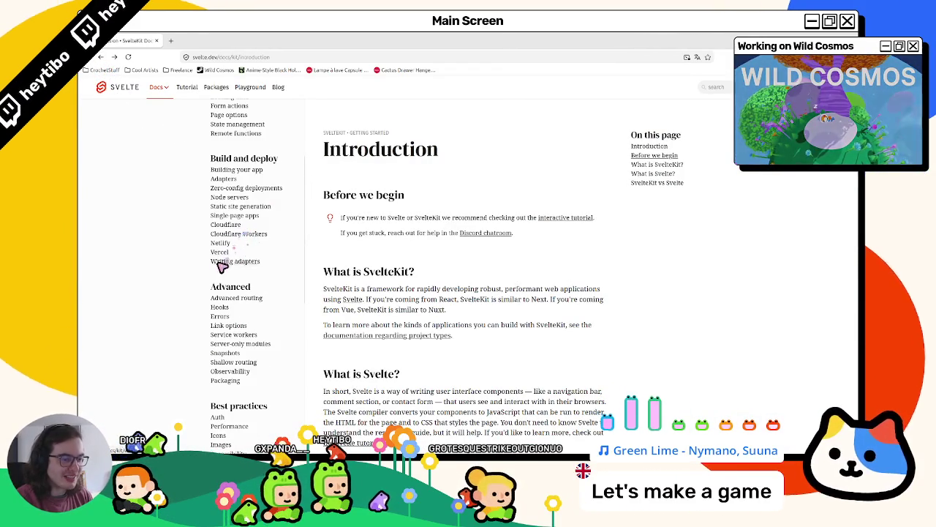
scroll(221, 266, "up", 3)
left_click(233, 165)
left_click(227, 156)
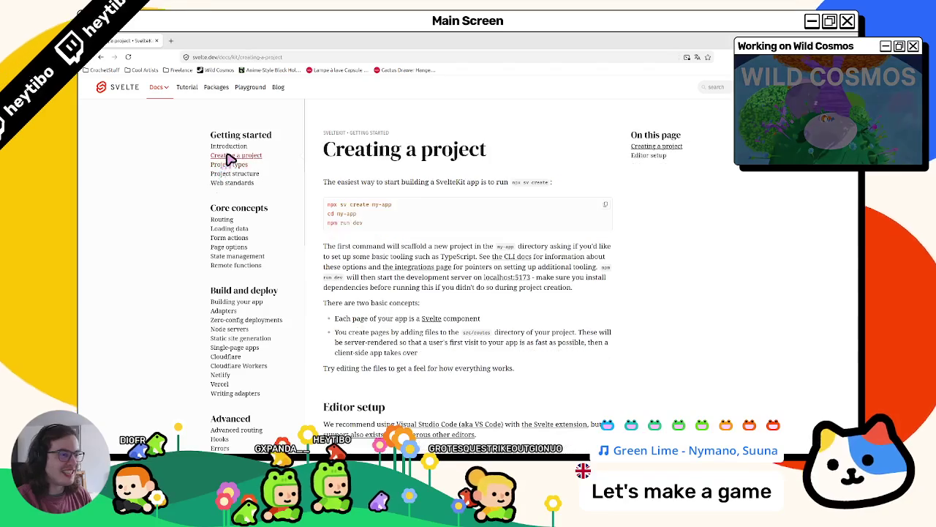
scroll(247, 175, "down", 3)
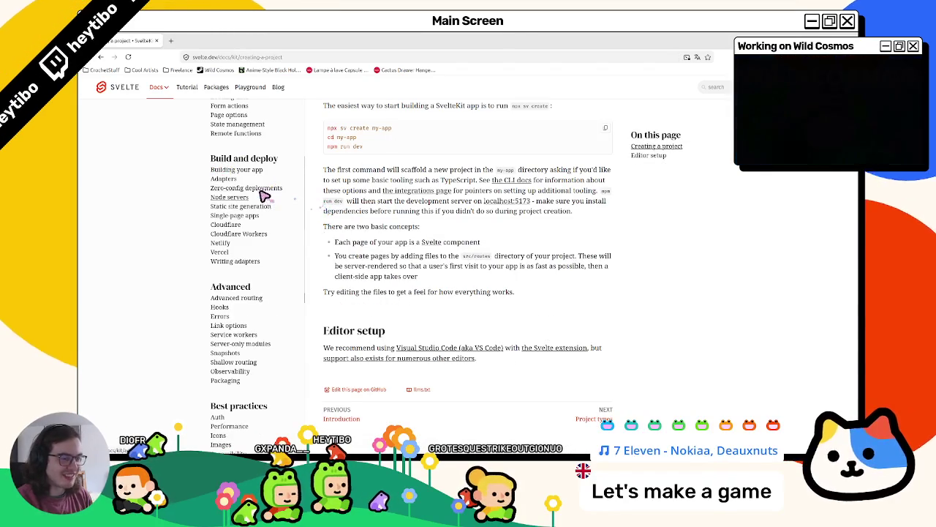
scroll(254, 195, "up", 3)
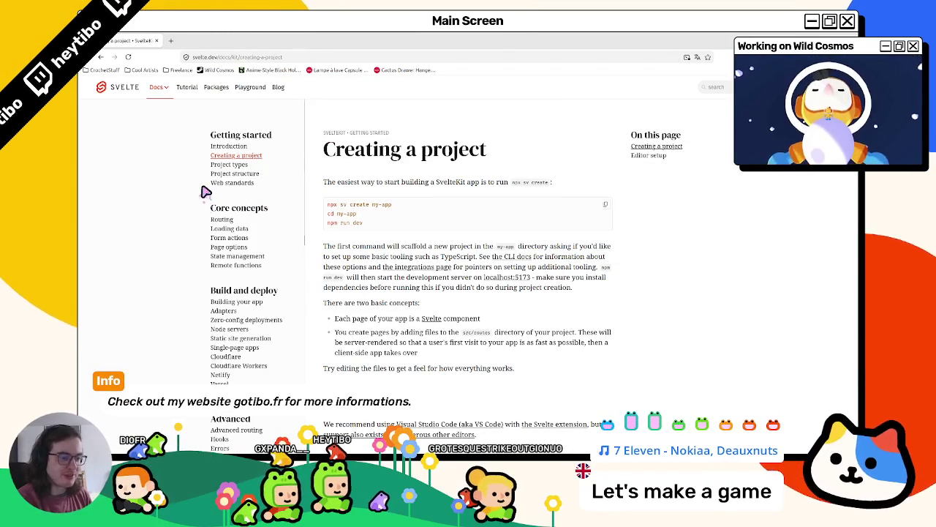
scroll(206, 192, "down", 3)
key("super+Down")
key("super+Down")
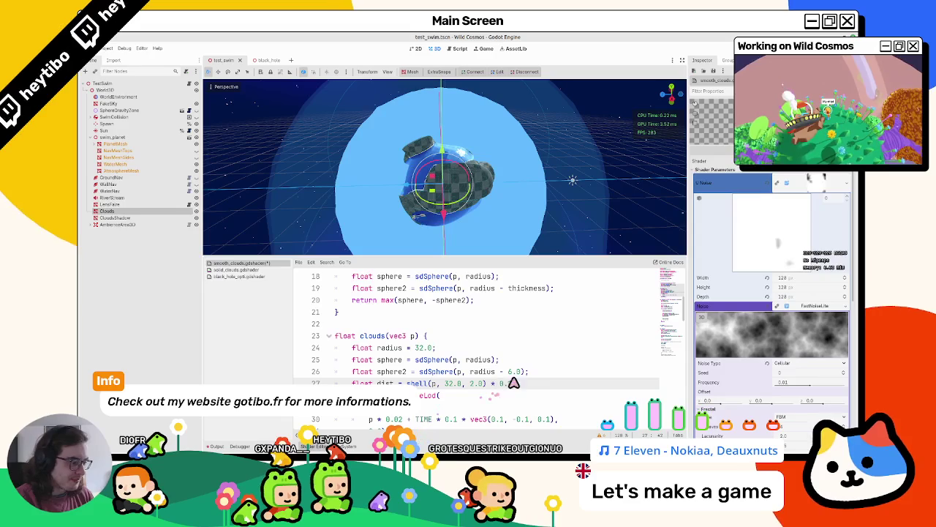
Step: Remove the trailing multiplier so line 27 reads float dist = shell(p, 32.0, 2.0);
key("BackSpace")
key("BackSpace")
key("BackSpace")
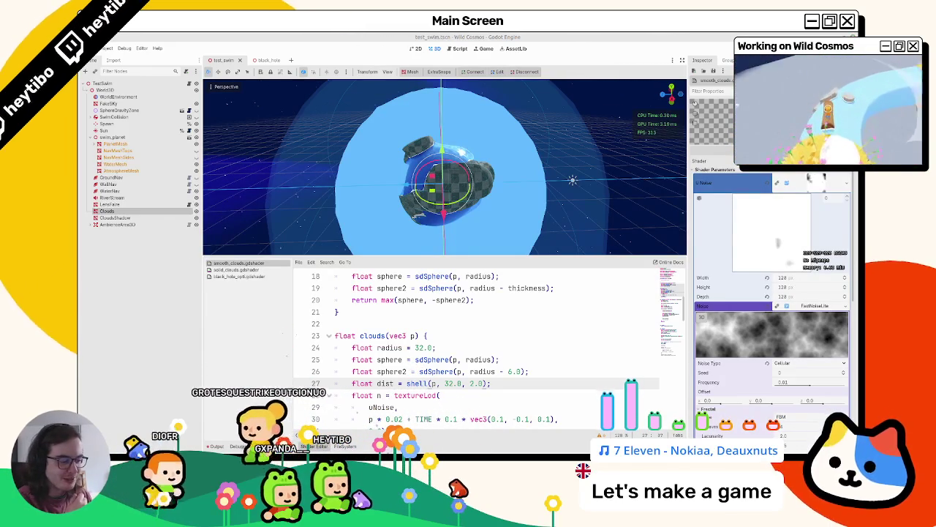
mouse_move(385, 450)
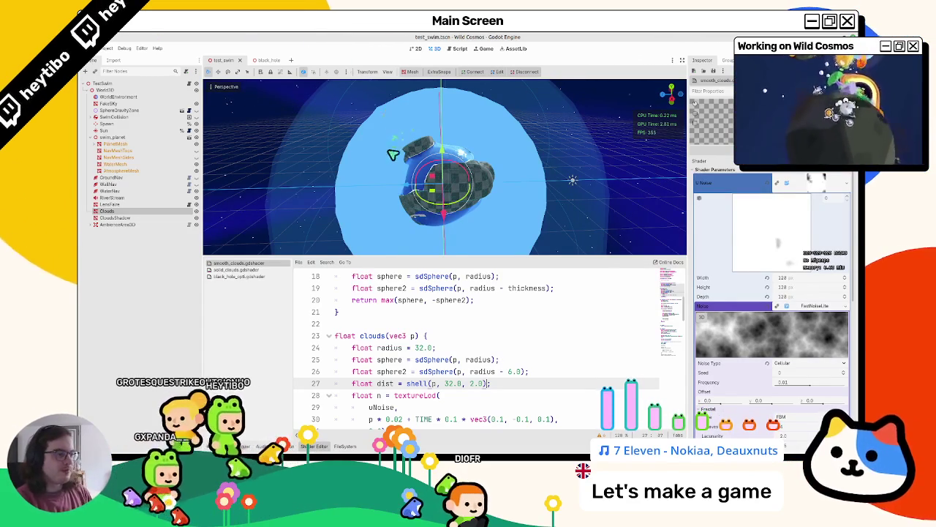
Step: Copy max(dist, n) from solid_clouds and paste it over smooth_clouds' dist - n return
scroll(383, 111, "up", 3)
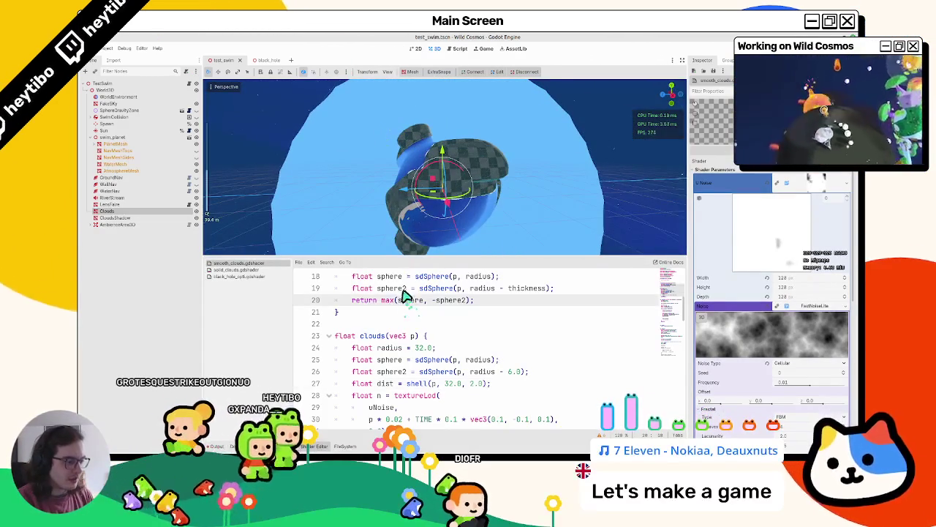
key("ctrl+z")
scroll(395, 292, "down", 3)
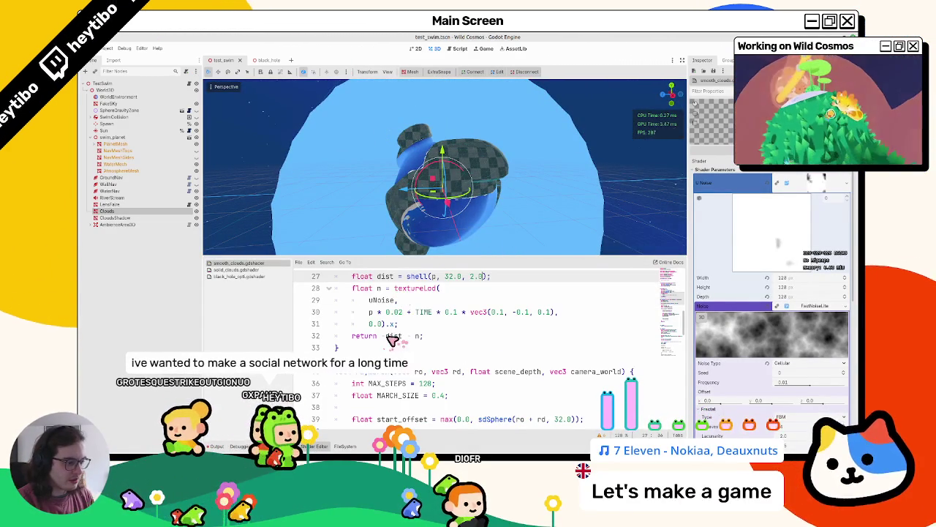
left_click(241, 271)
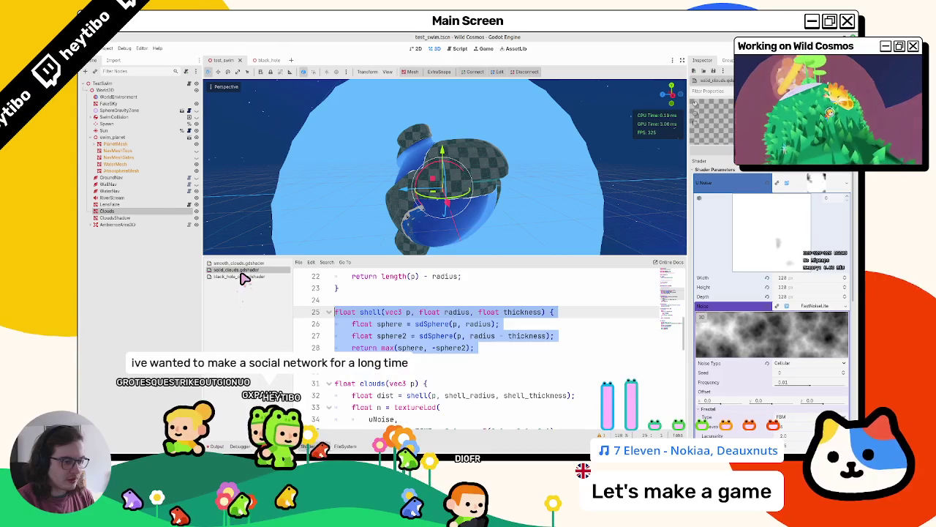
scroll(375, 319, "down", 5)
double_click(372, 313)
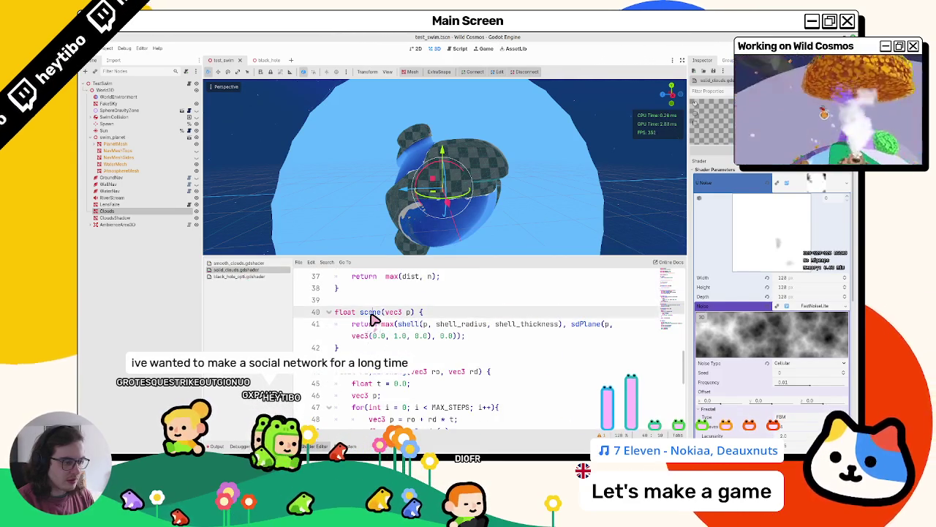
scroll(374, 320, "up", 3)
left_click_drag(386, 384, 459, 390)
key("ctrl+c")
left_click(248, 263)
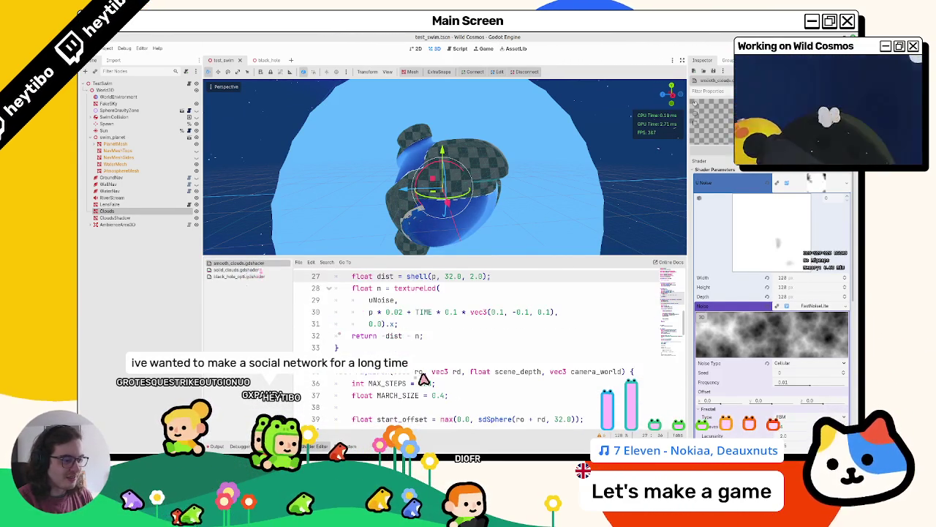
left_click_drag(384, 336, 424, 337)
key("ctrl+v")
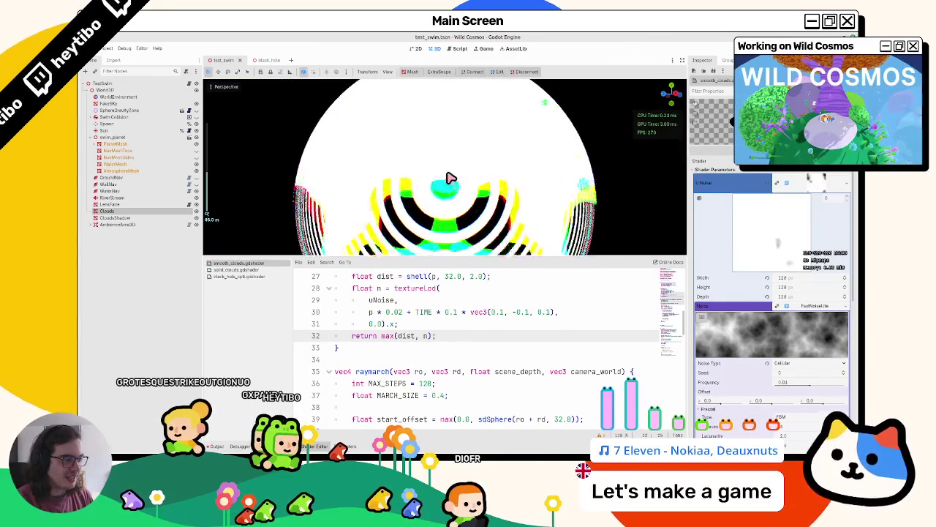
Step: Delete the float sphere and sphere2 declarations from the clouds() function
left_click_drag(417, 261, 415, 302)
scroll(414, 356, "up", 1)
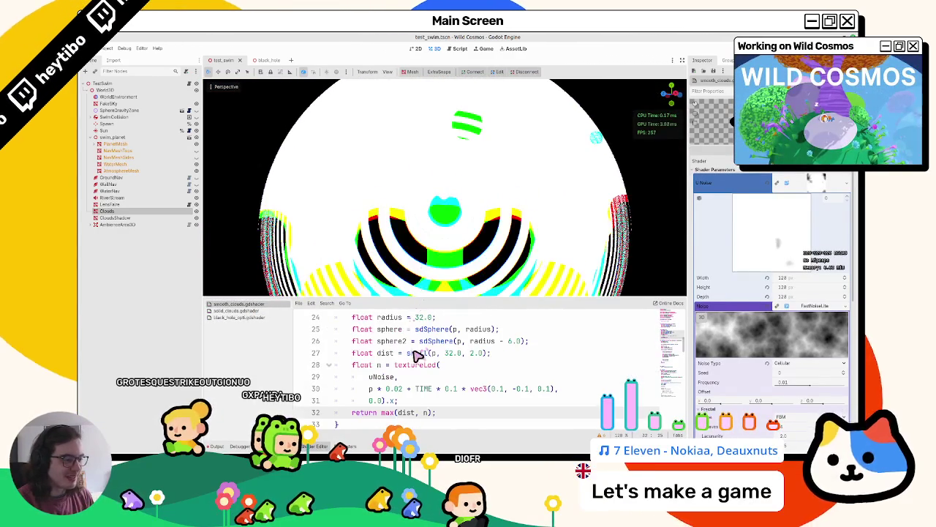
triple_click(398, 341)
left_click_drag(398, 342, 394, 337)
scroll(394, 337, "up", 1)
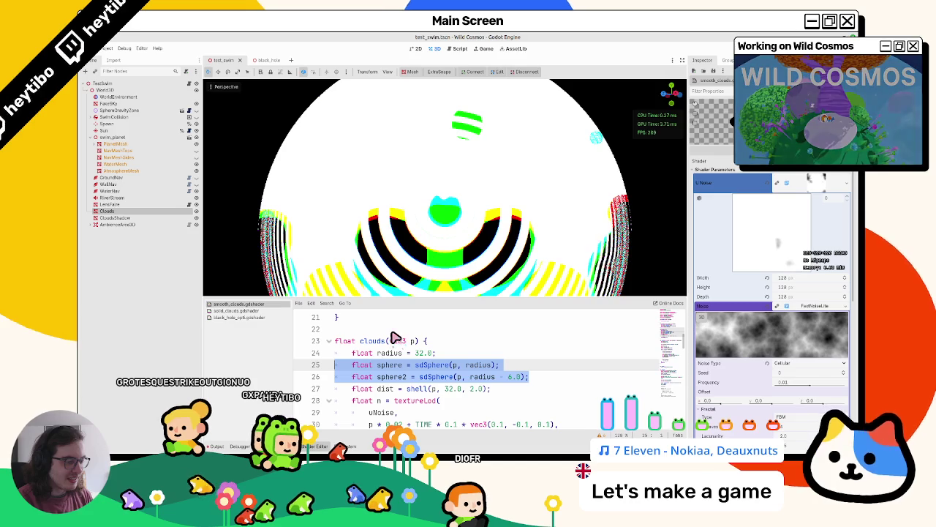
scroll(393, 353, "down", 1)
key("BackSpace")
key("BackSpace")
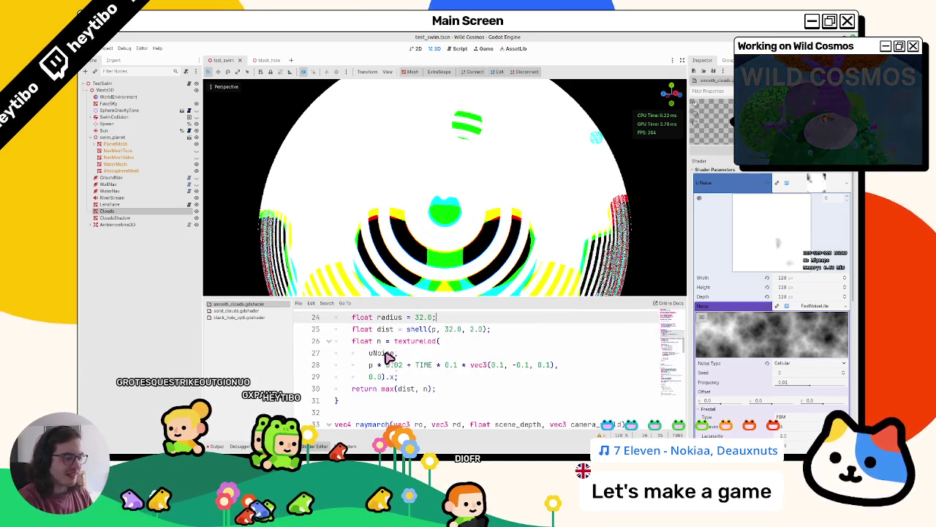
Step: Compare the new max(dist, n) return against the solid_clouds shader's code
double_click(404, 388)
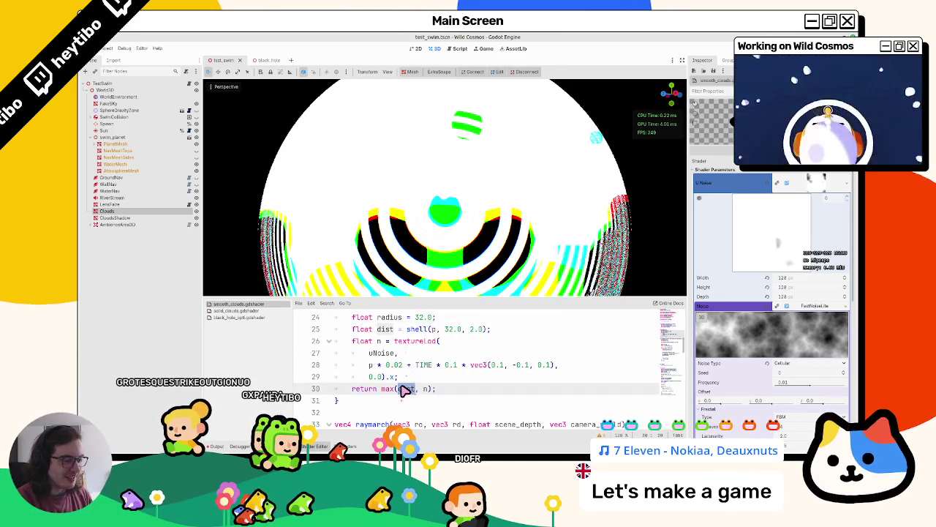
left_click_drag(381, 389, 439, 391)
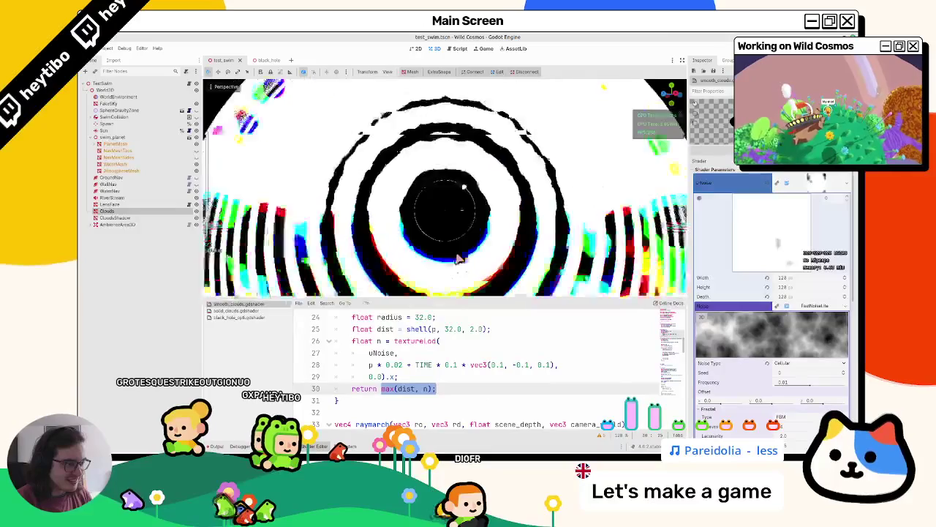
scroll(449, 368, "up", 1)
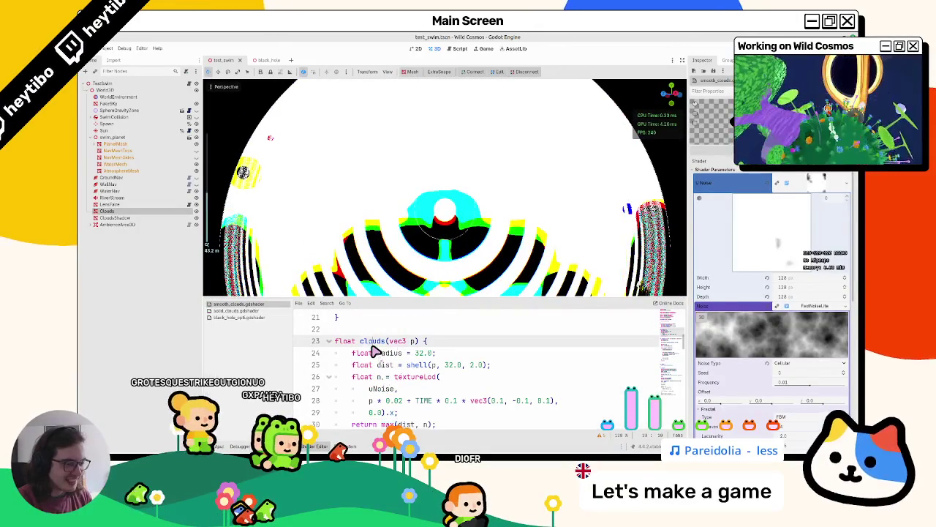
scroll(373, 351, "down", 2)
left_click(250, 311)
scroll(359, 370, "down", 1)
scroll(362, 370, "up", 4)
scroll(417, 379, "down", 2)
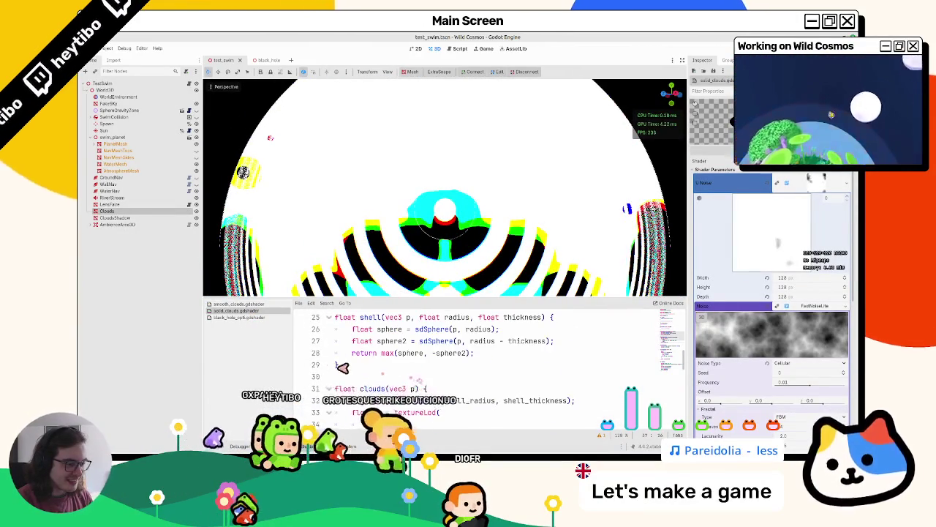
left_click(270, 305)
scroll(389, 361, "down", 5)
scroll(390, 361, "down", 1)
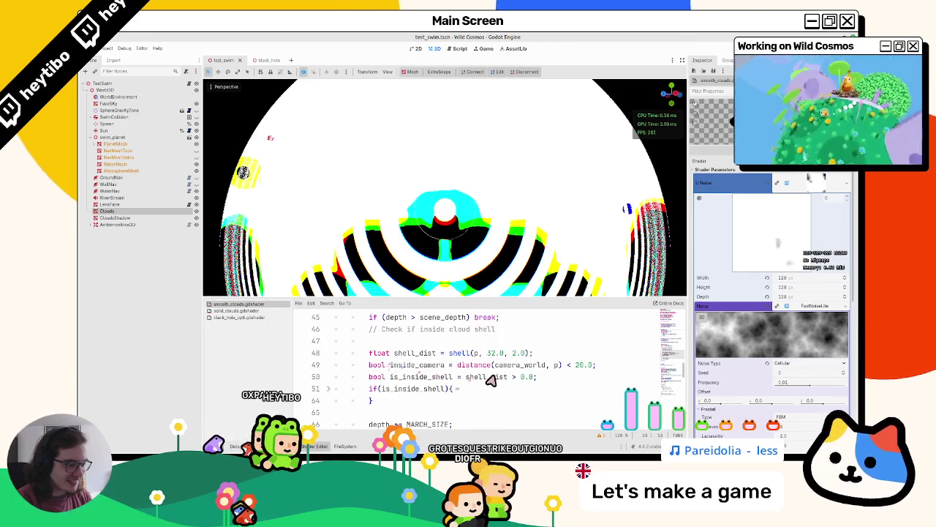
Step: Darken the cloud noise colour ramp and edit the shell_dist comparison on line 50
left_click(514, 376)
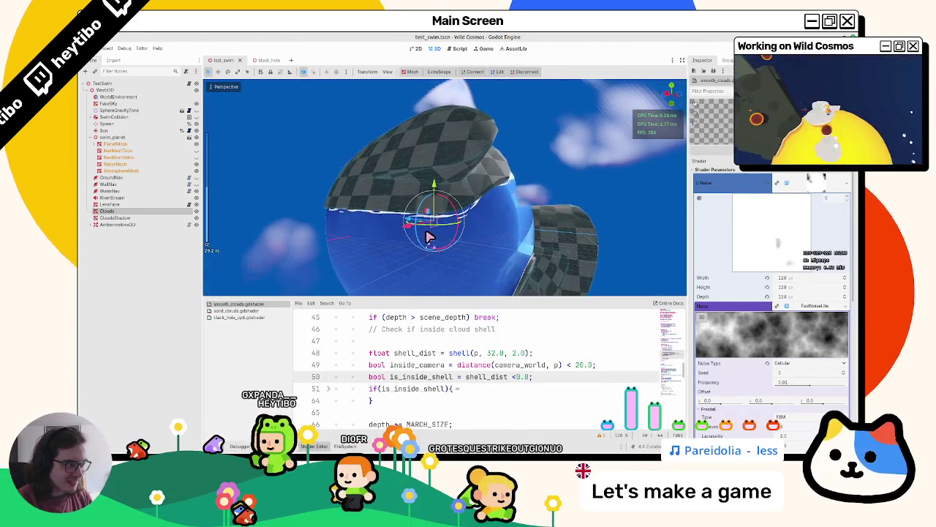
scroll(725, 278, "down", 5)
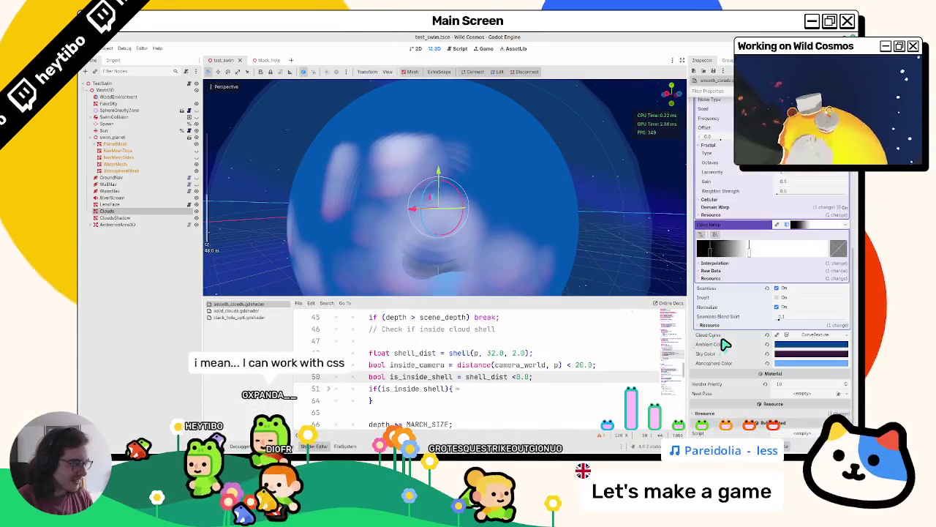
mouse_move(721, 256)
left_mouse_down()
mouse_move(836, 251)
mouse_move(742, 261)
mouse_move(773, 252)
left_mouse_up()
mouse_move(655, 263)
left_mouse_down()
mouse_move(377, 261)
mouse_move(421, 260)
mouse_move(406, 234)
left_mouse_up()
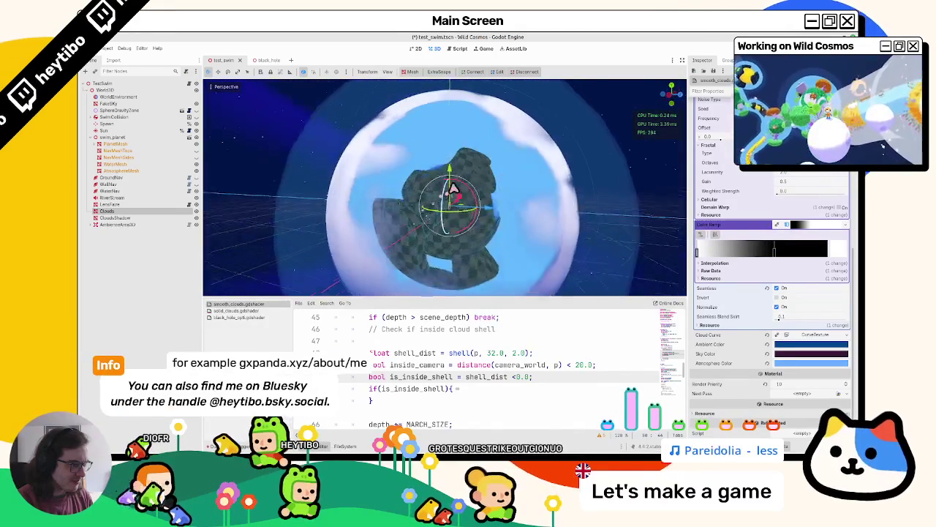
type(">")
scroll(563, 323, "up", 6)
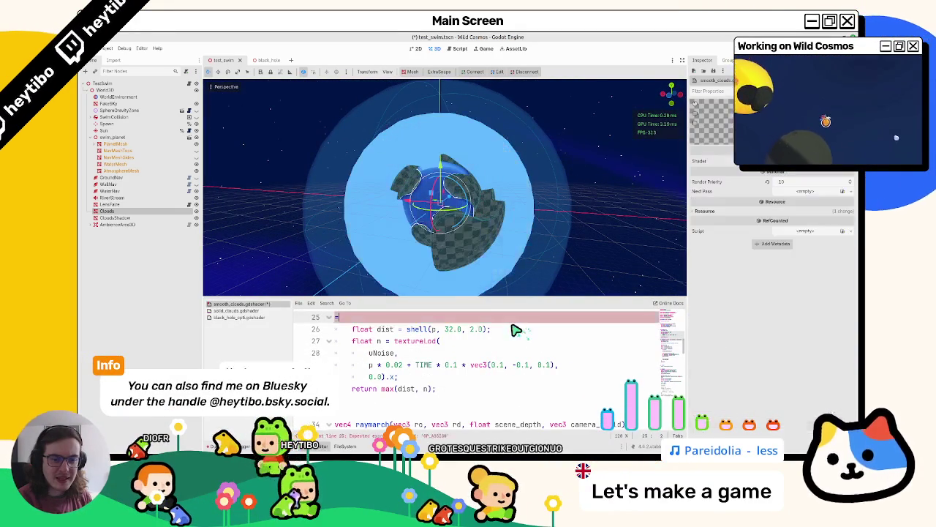
Step: Undo back to dist = (sphere * sphere2) * 0.1 with both sphere lines restored, and save
key("ctrl+z")
key("ctrl+z")
key("ctrl+s")
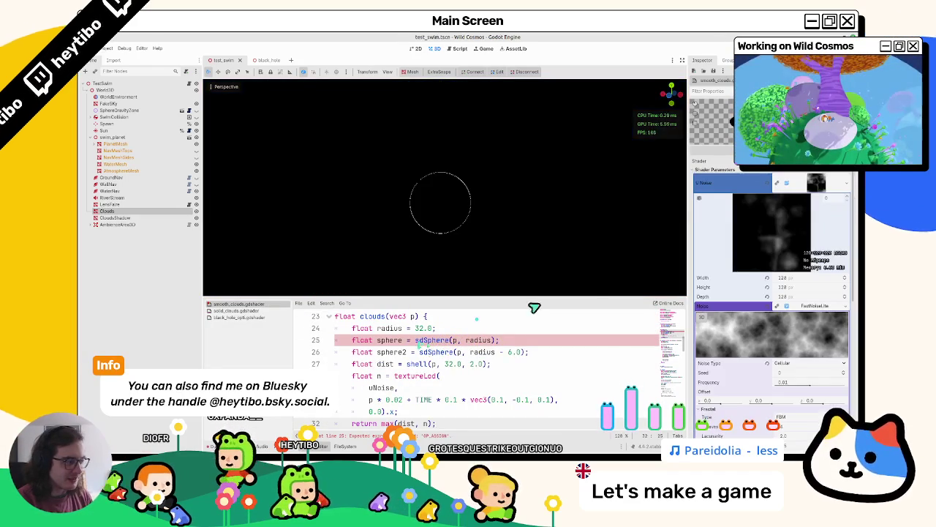
key("ctrl+z")
key("ctrl+s")
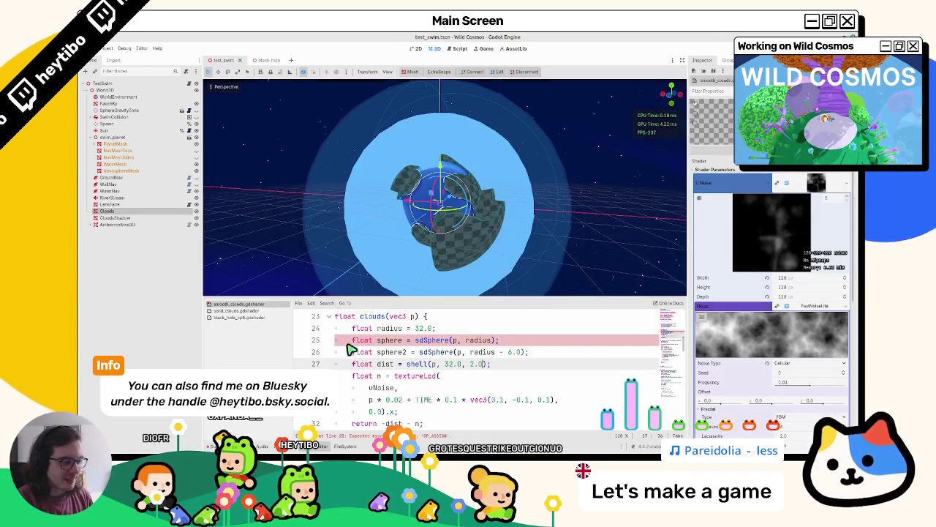
key("ctrl+z")
key("ctrl+z")
key("ctrl+z")
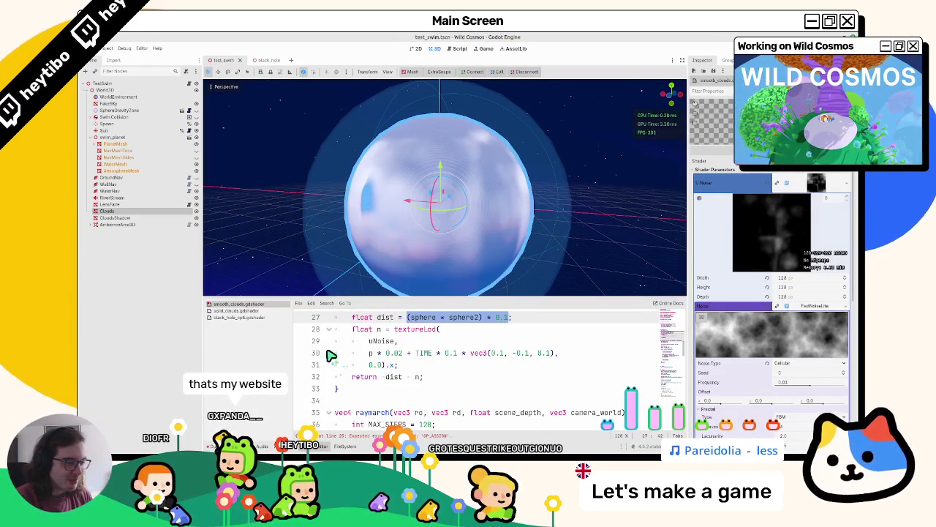
scroll(389, 247, "up", 3)
scroll(395, 249, "down", 5)
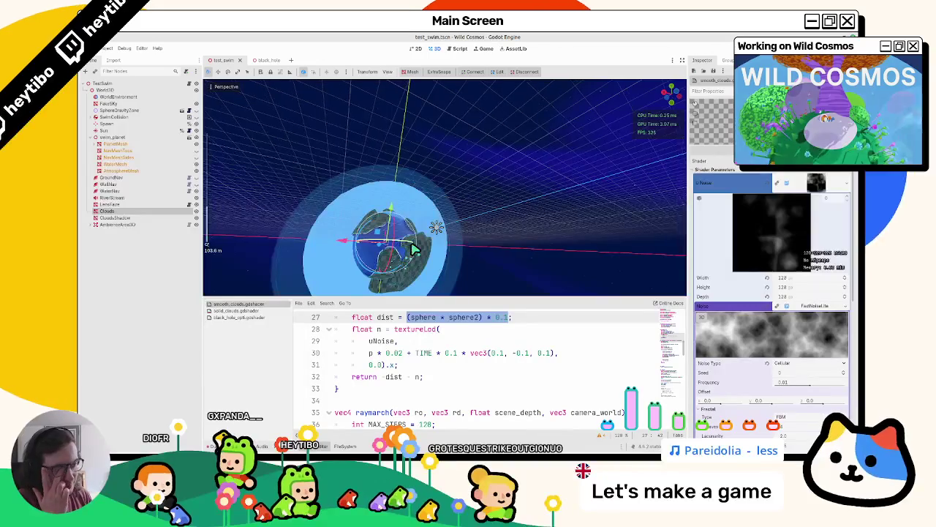
scroll(439, 366, "up", 1)
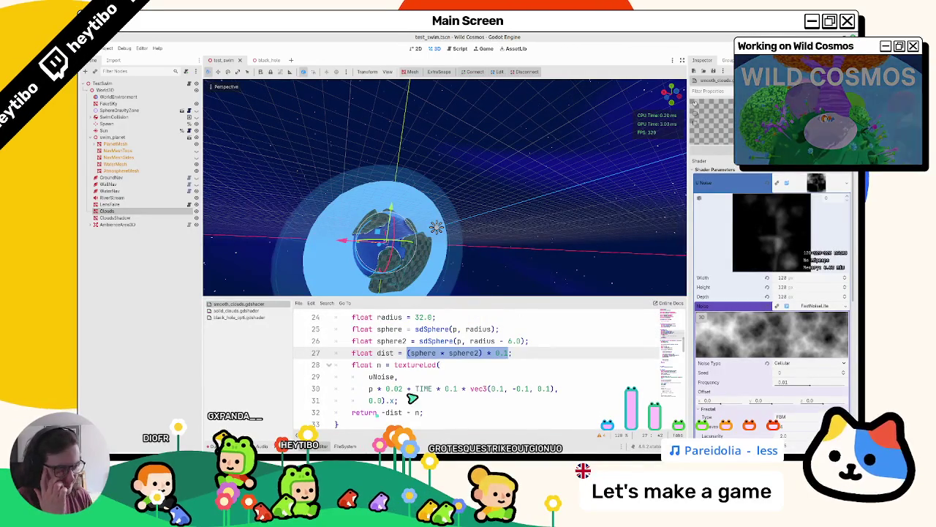
scroll(410, 403, "down", 5)
Step: Hide the shader code panel, orbit to enlarge the sphere, and return to the browser
key("ctrl+j")
left_click_drag(429, 324, 432, 307)
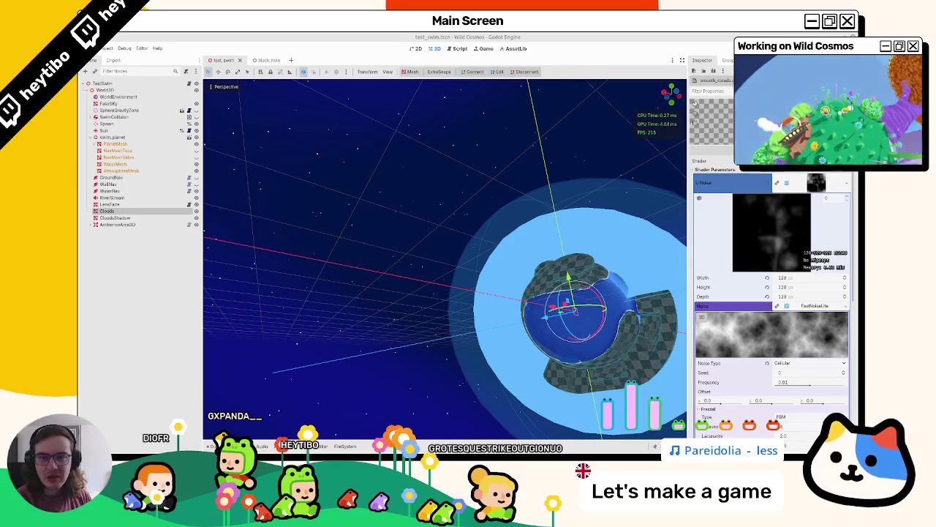
key("alt+Tab")
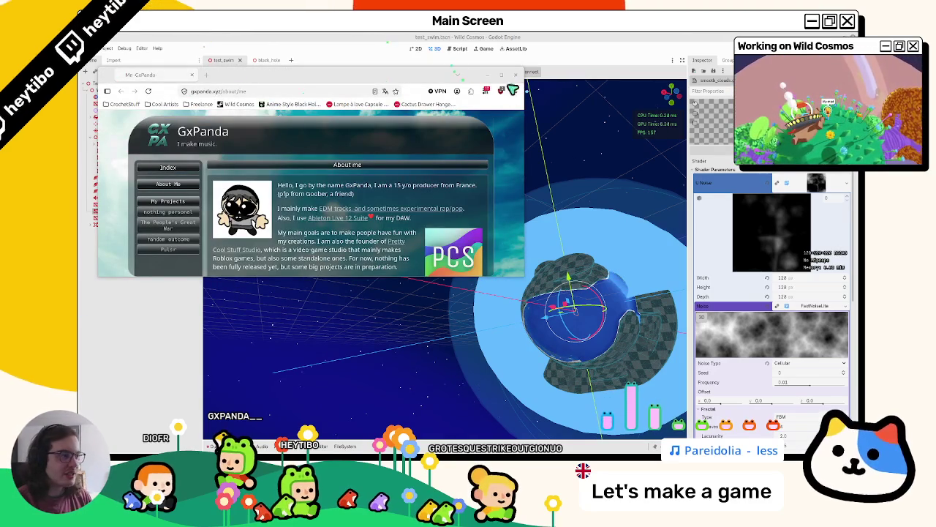
Step: Maximize the browser window and jump to the About me section
left_click(501, 75)
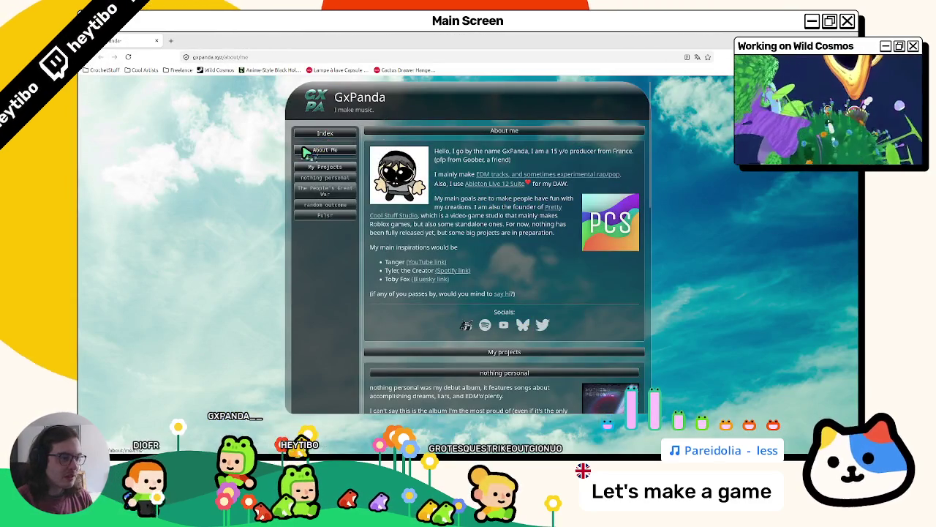
left_click(305, 150)
scroll(326, 134, "up", 1)
scroll(338, 219, "down", 5)
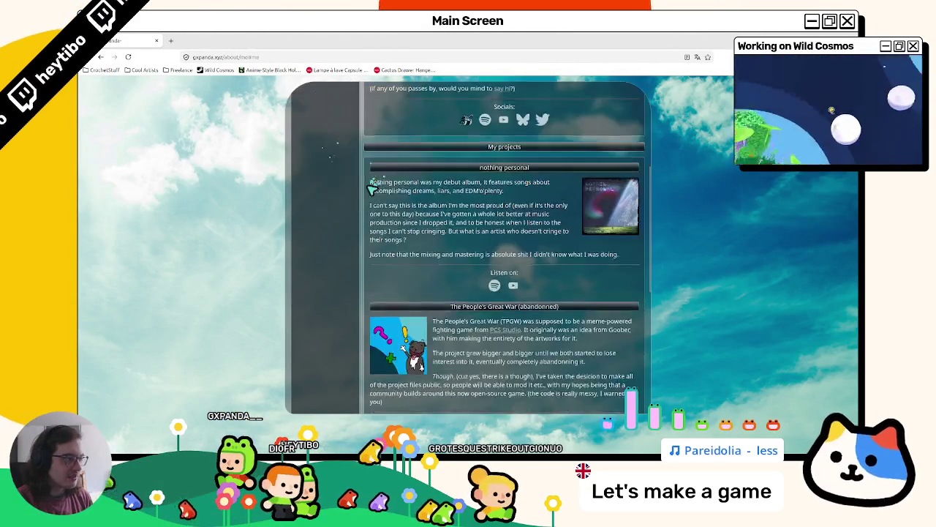
scroll(343, 318, "up", 5)
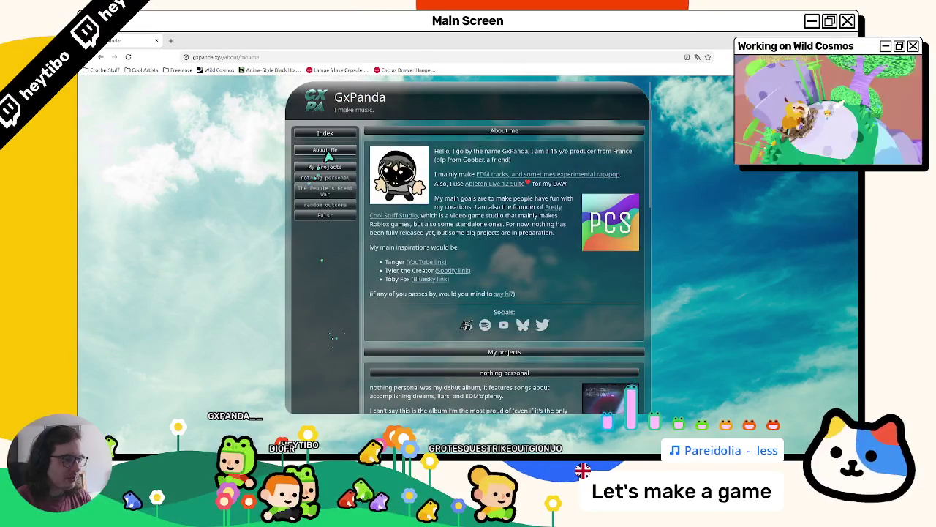
scroll(329, 154, "down", 2)
scroll(329, 150, "up", 2)
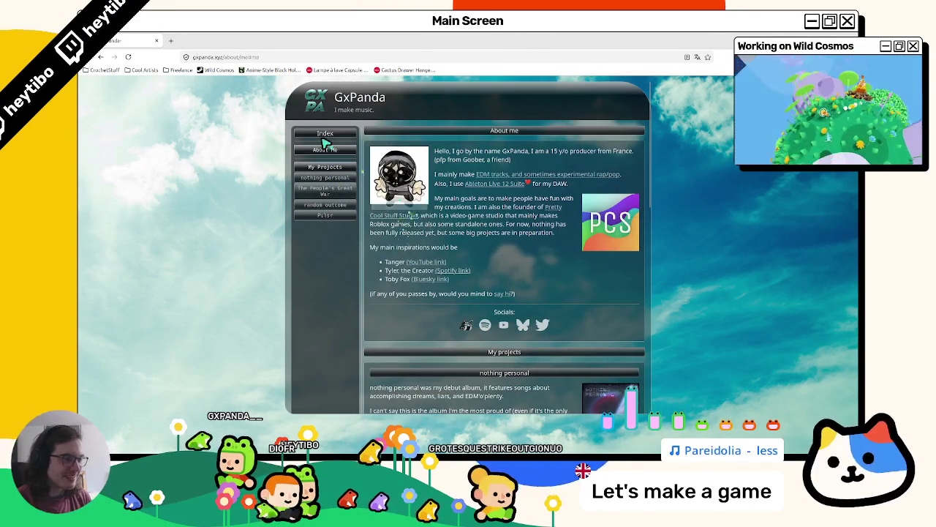
scroll(329, 154, "down", 1)
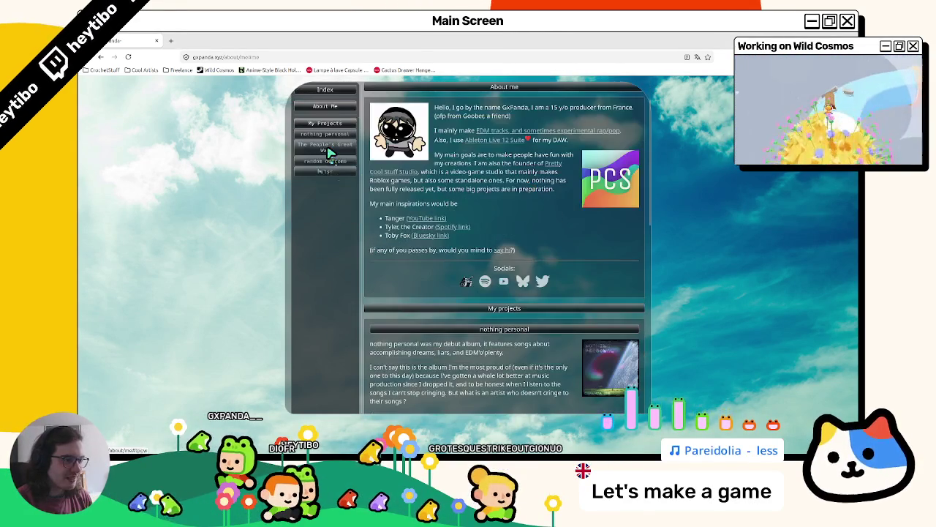
scroll(333, 95, "up", 1)
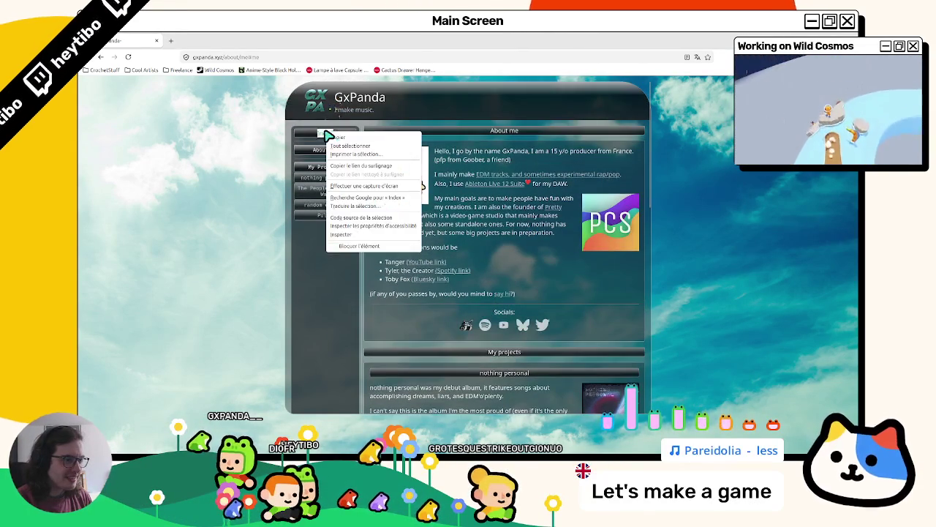
Step: Inspect the Index heading and its parent category-title div in developer tools
right_click(325, 130)
left_click(342, 240)
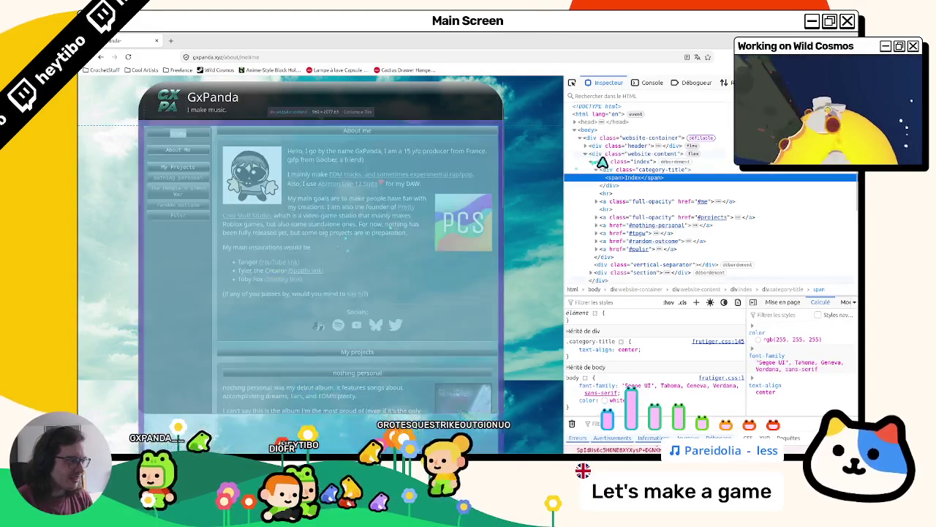
left_click(630, 170)
Step: Test the My projects jump link several times, then close the developer tools
left_click(187, 167)
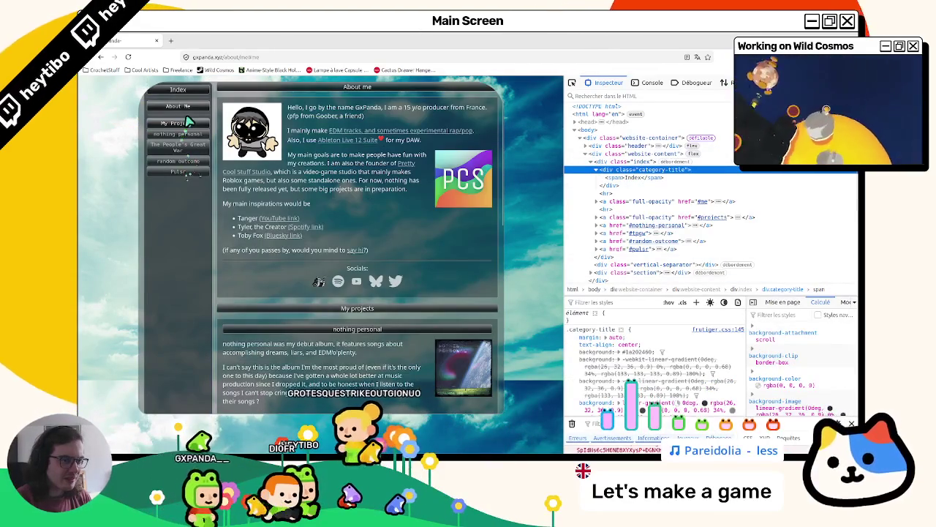
left_click(185, 165)
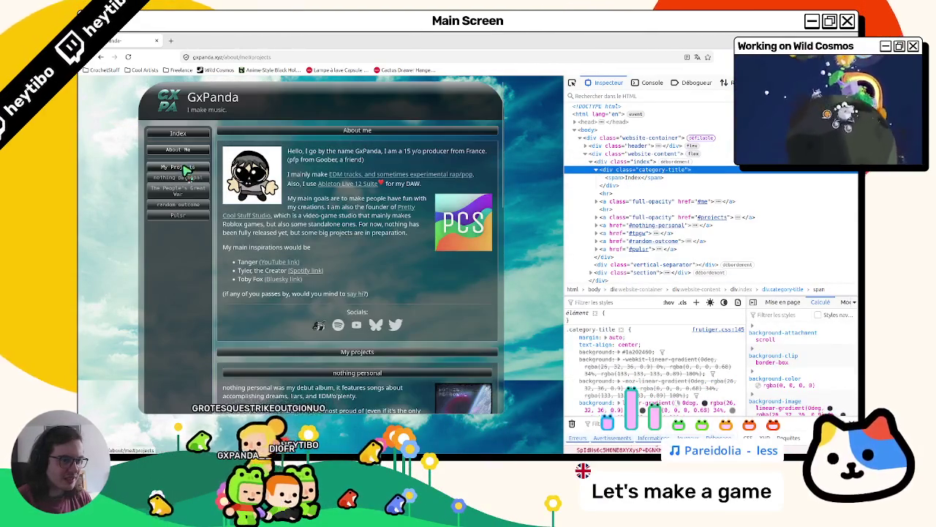
left_click(187, 174)
left_click(186, 167)
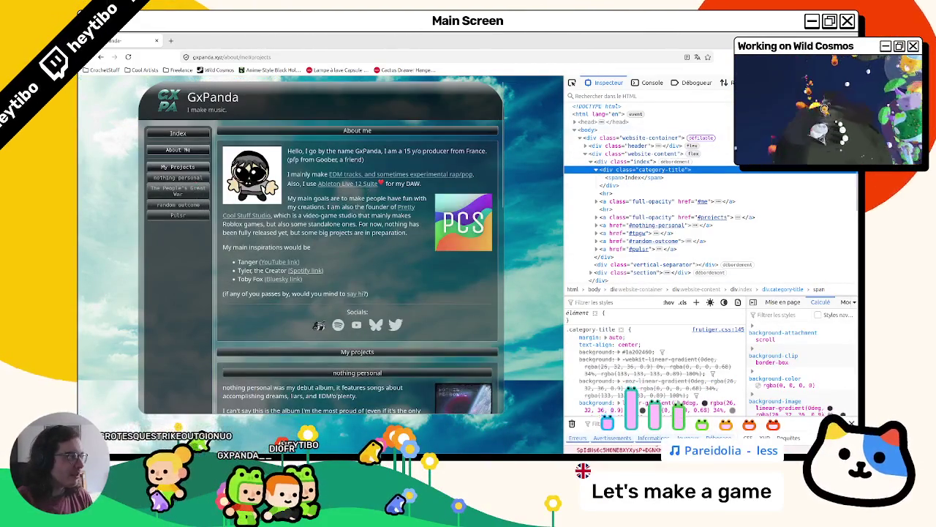
key("F12")
scroll(435, 275, "down", 5)
scroll(407, 278, "up", 8)
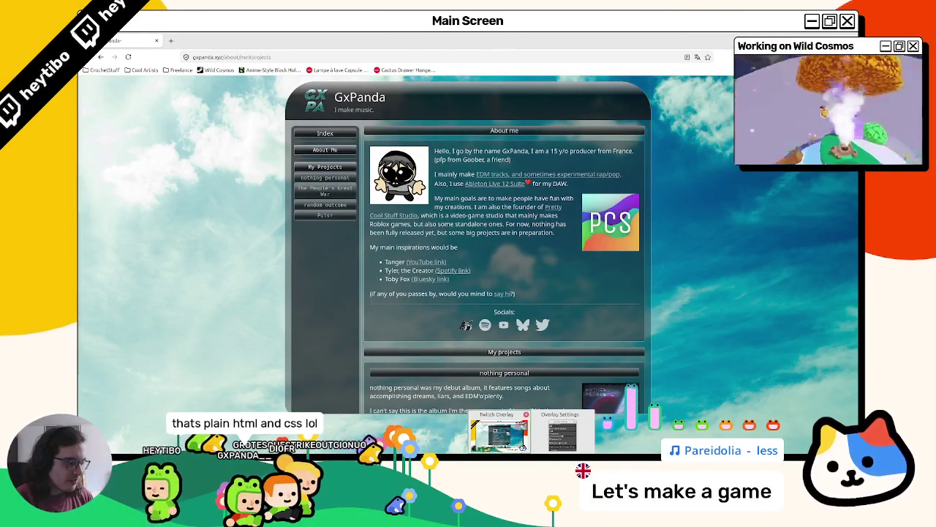
key("alt+Tab")
Step: Quit Godot without saving smooth_clouds.gdshader, then jump to the Pulsr section in Firefox
key("alt+F4")
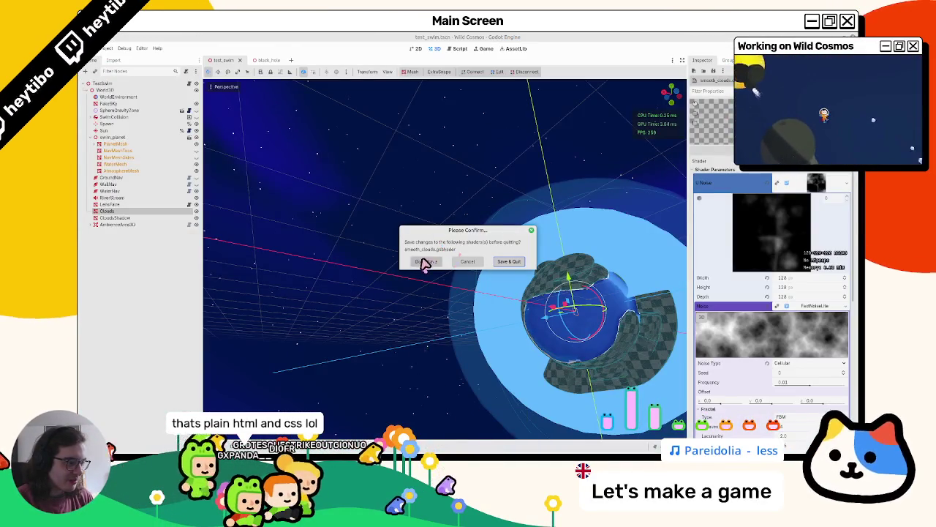
left_click(424, 261)
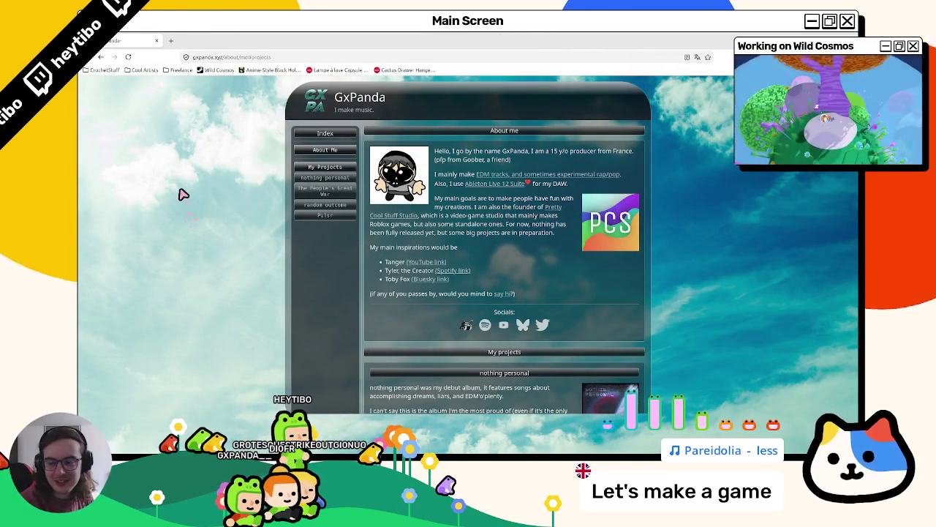
left_click(324, 217)
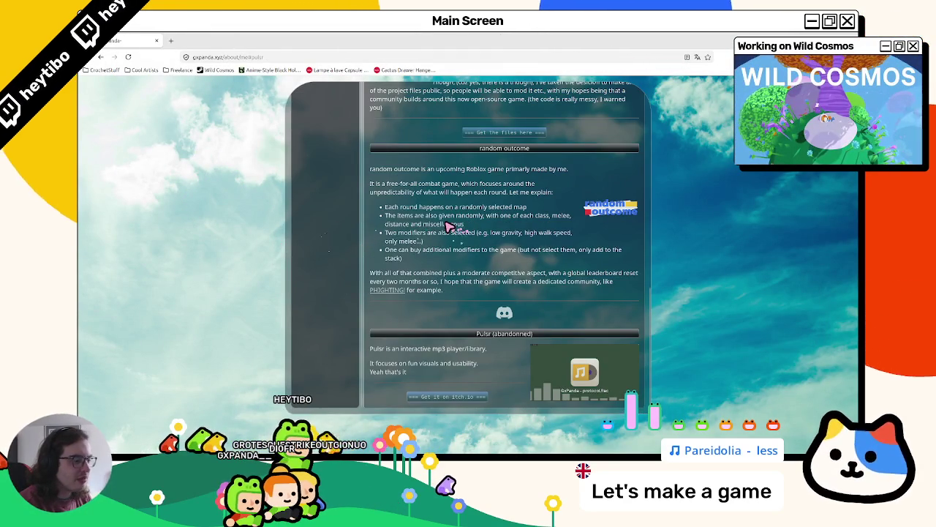
scroll(379, 231, "up", 10)
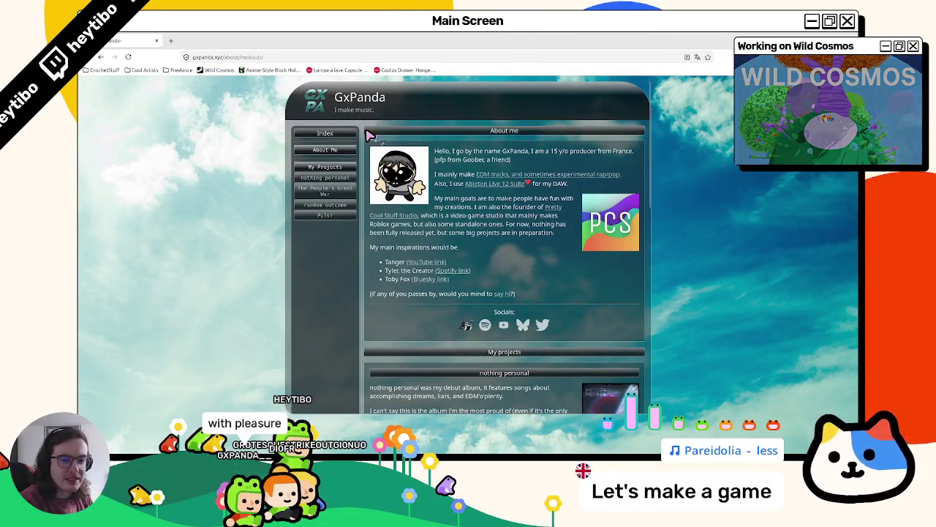
scroll(452, 292, "down", 5)
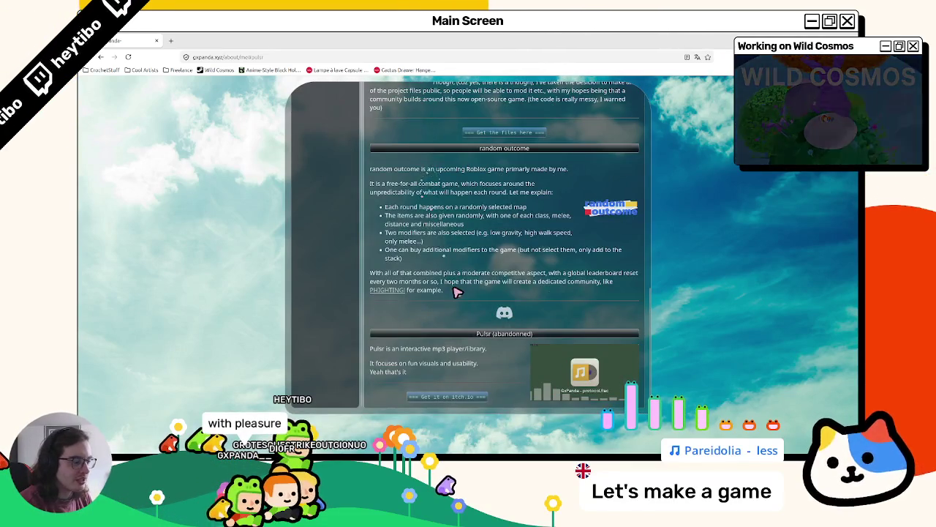
scroll(452, 295, "up", 5)
scroll(452, 292, "down", 3)
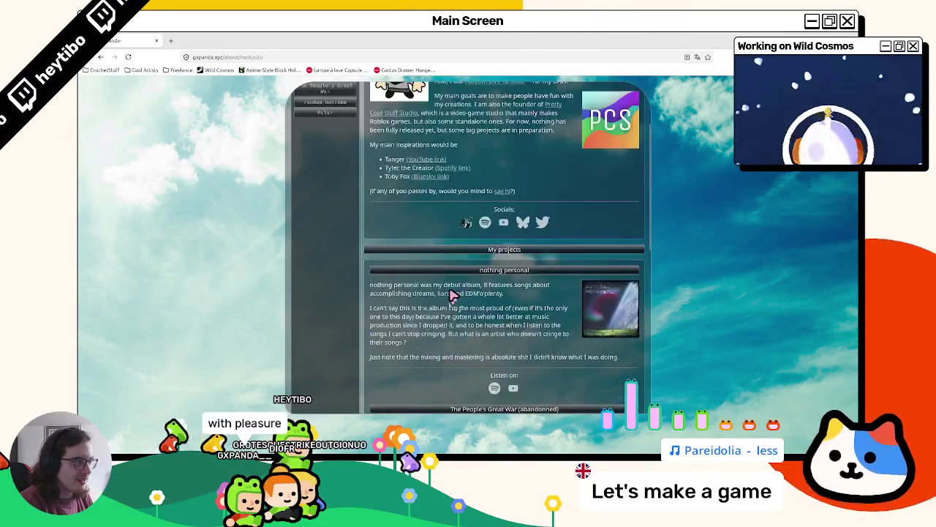
scroll(452, 294, "up", 3)
scroll(452, 294, "down", 10)
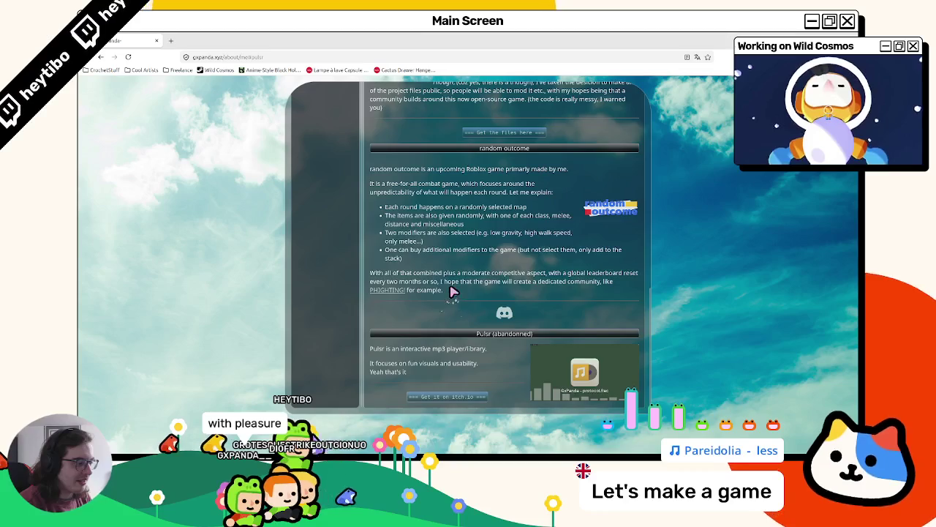
scroll(452, 293, "up", 10)
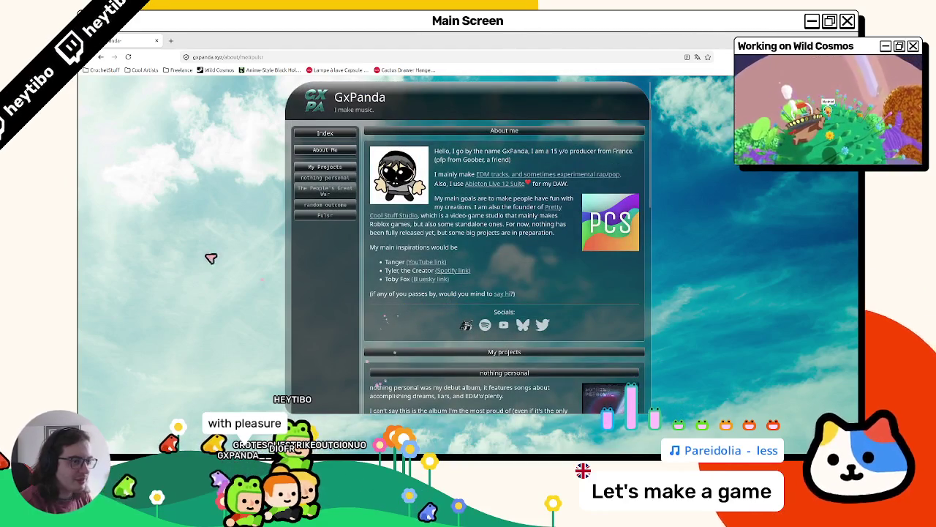
Step: Test the sidebar links to The People's Great War and Pulsr sections
mouse_move(395, 460)
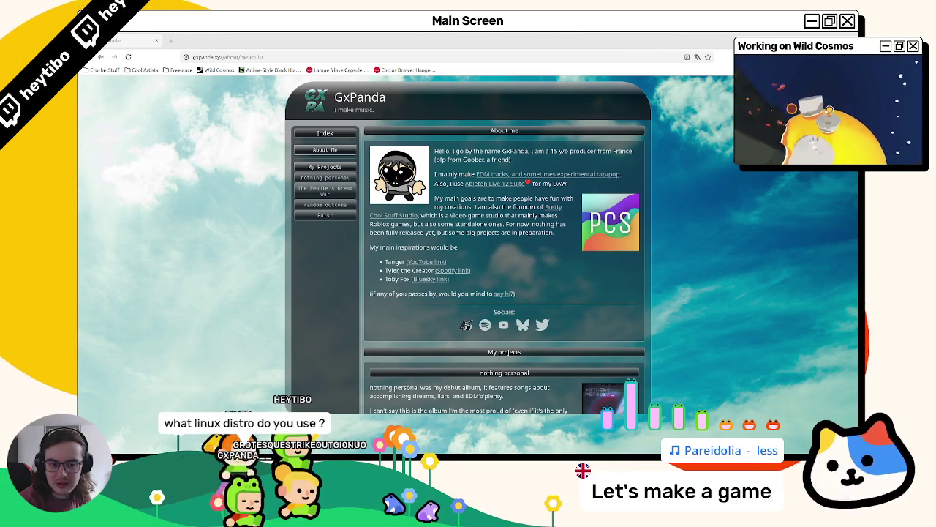
right_click(188, 325)
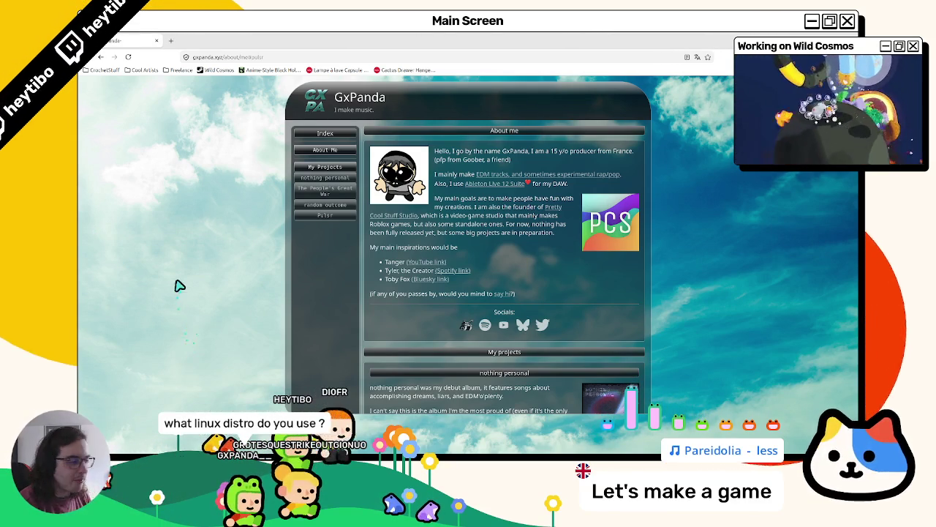
scroll(462, 265, "down", 8)
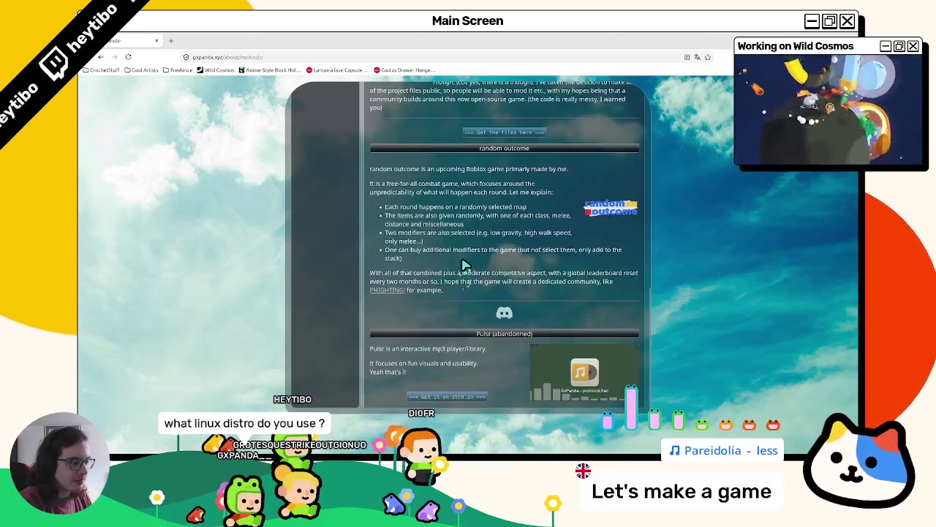
scroll(463, 264, "up", 4)
scroll(463, 265, "up", 4)
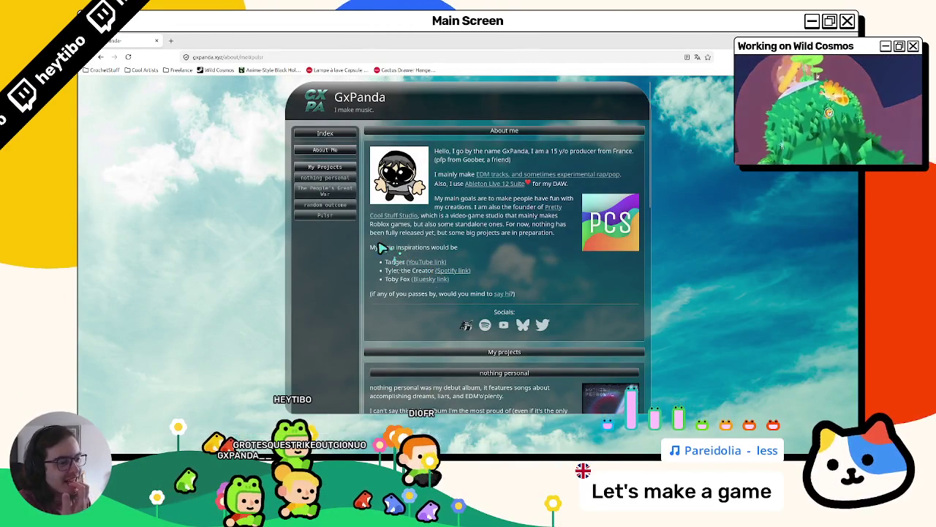
left_click(328, 193)
scroll(333, 204, "up", 5)
left_click(327, 217)
scroll(325, 209, "up", 10)
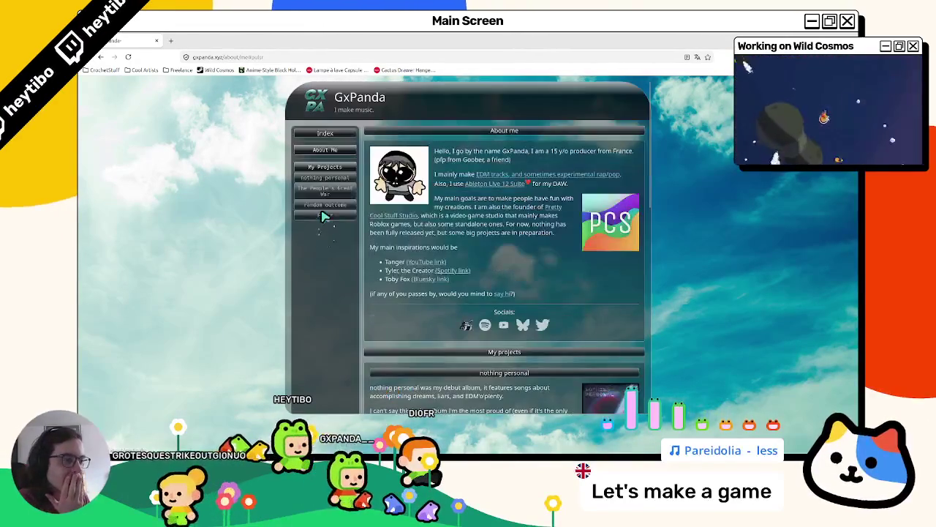
left_click(324, 215)
scroll(318, 220, "up", 10)
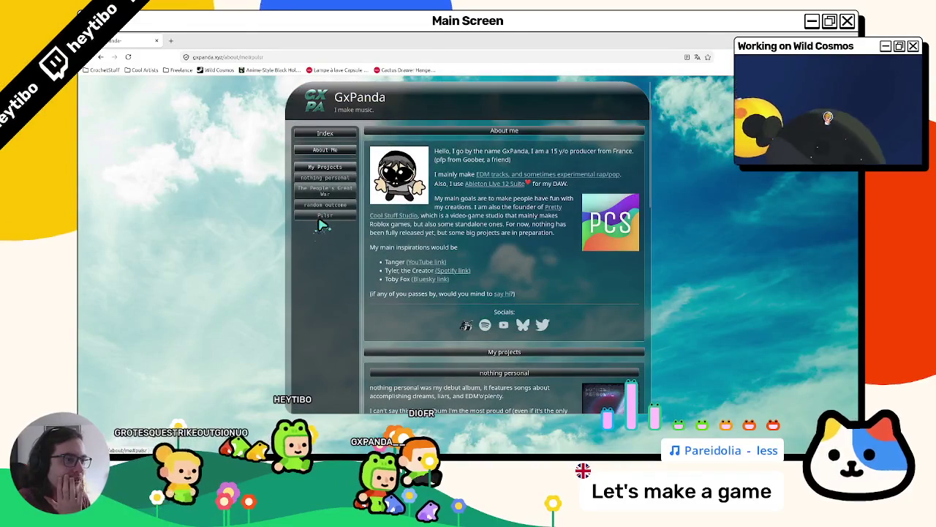
scroll(317, 223, "down", 3)
scroll(317, 224, "up", 3)
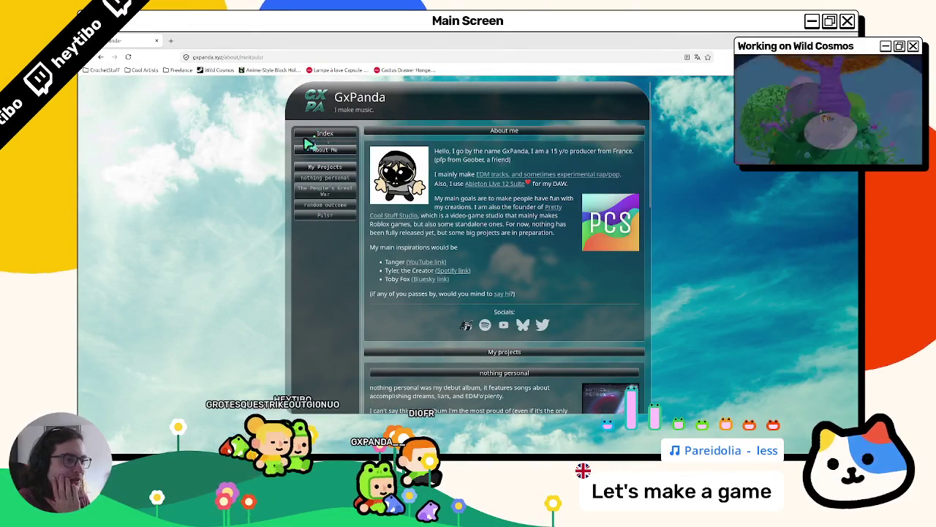
scroll(324, 152, "down", 3)
scroll(339, 156, "up", 3)
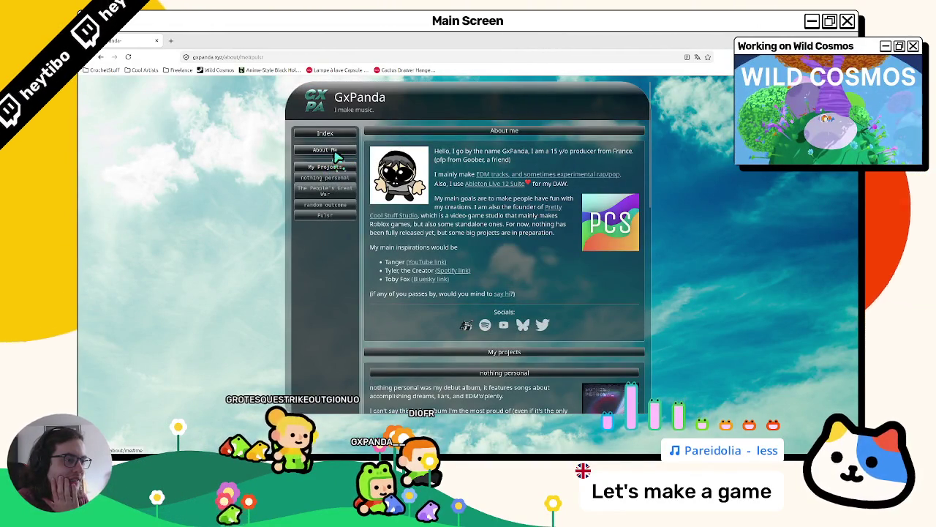
scroll(336, 156, "down", 2)
scroll(335, 146, "down", 3)
scroll(343, 188, "up", 5)
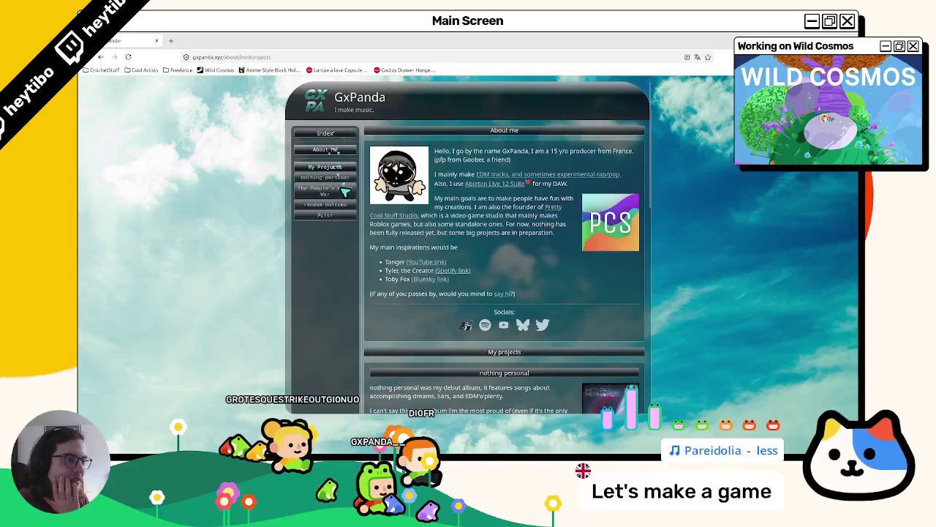
Step: Jump to nothing personal and About me, selecting the age and self-introduction text
left_click(338, 178)
scroll(338, 186, "up", 5)
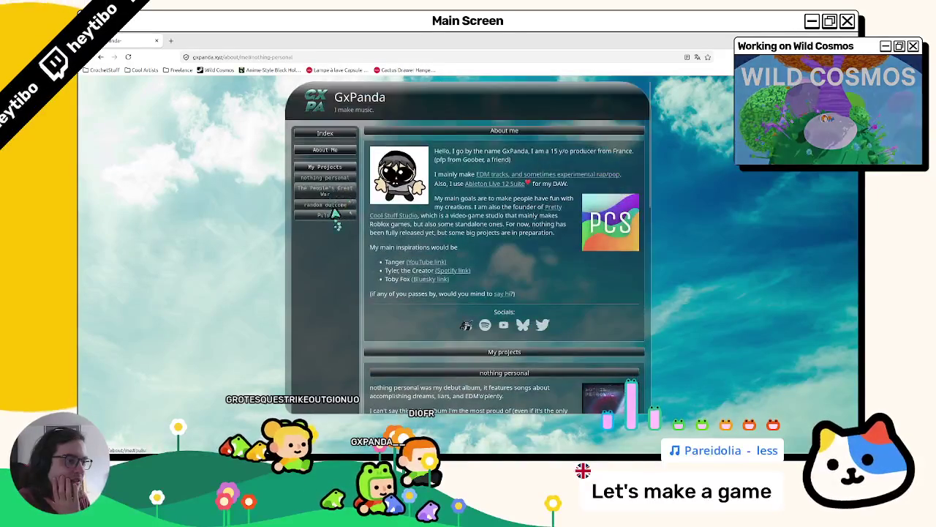
left_click(330, 148)
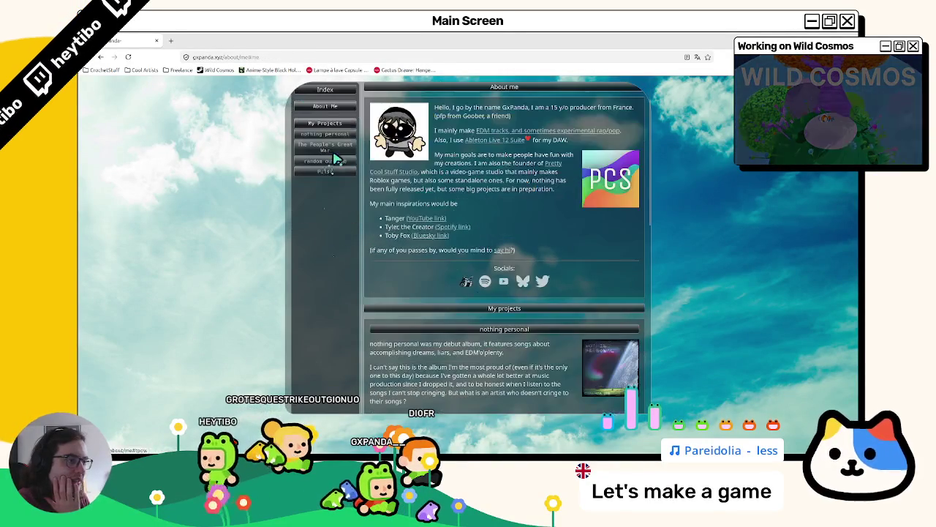
scroll(409, 229, "up", 1)
scroll(411, 230, "down", 3)
scroll(487, 246, "up", 3)
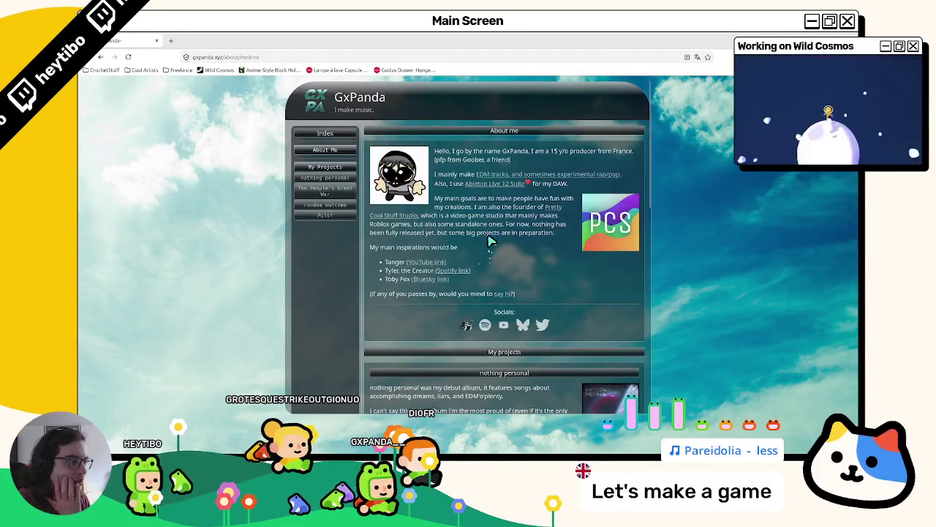
scroll(388, 257, "down", 1)
scroll(373, 249, "up", 1)
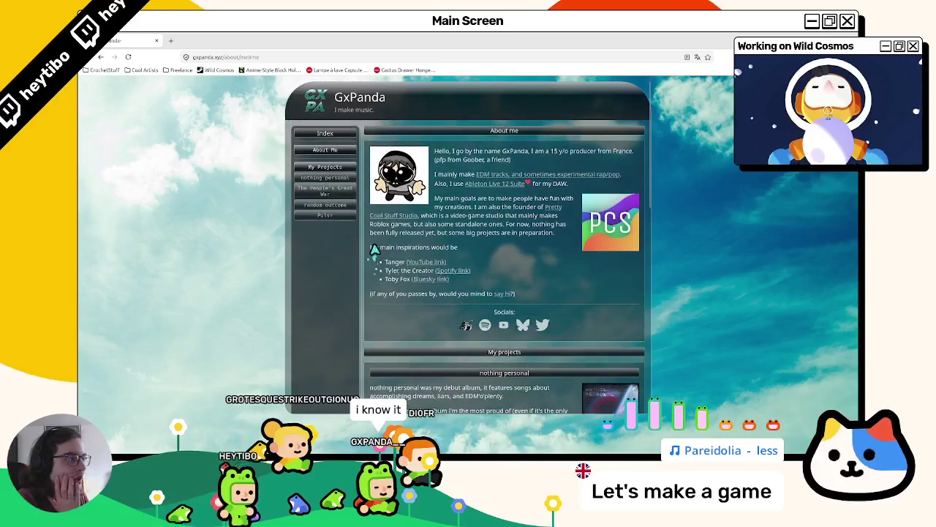
left_click_drag(551, 151, 552, 161)
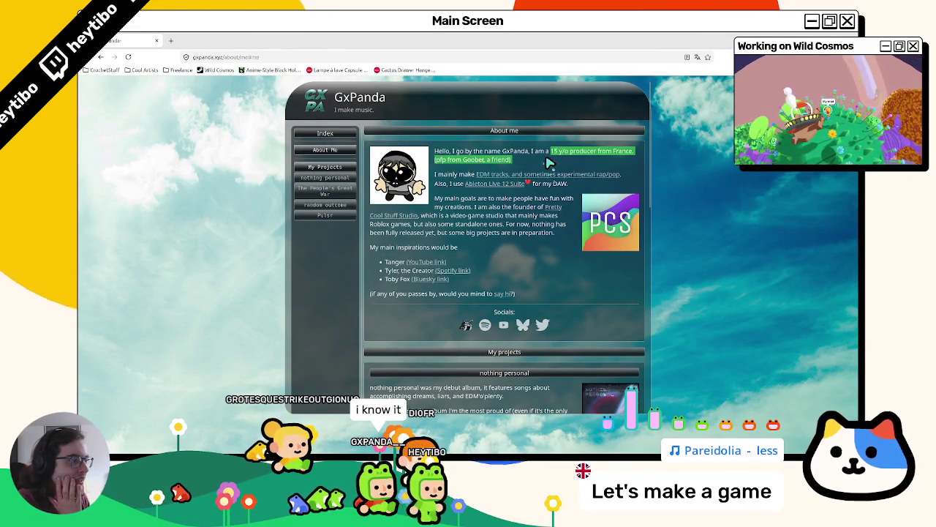
left_click_drag(474, 150, 518, 161)
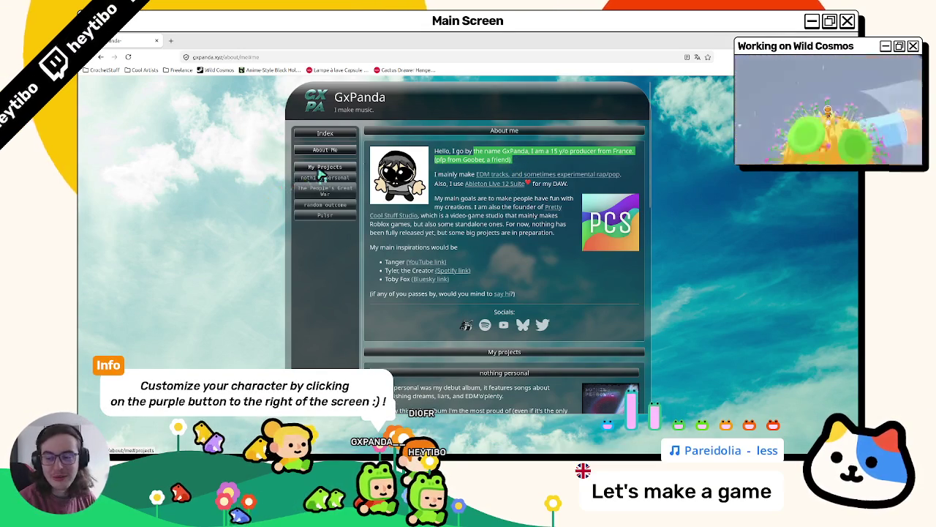
left_click(332, 166)
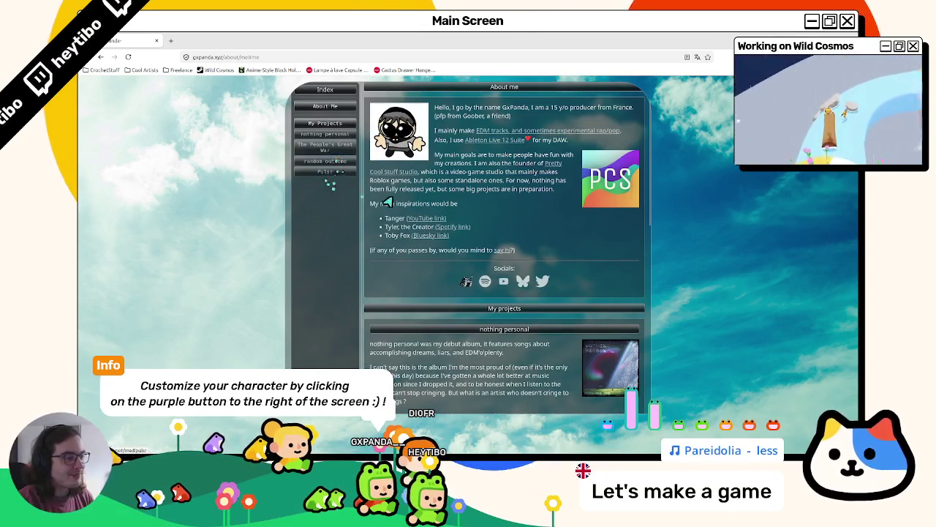
Step: Return to the My projects section of the page
scroll(409, 237, "down", 10)
scroll(414, 236, "up", 10)
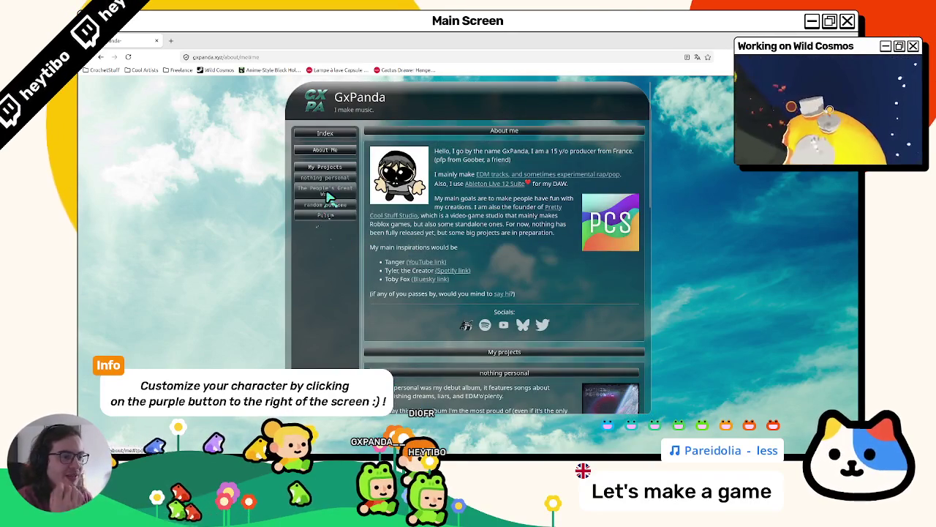
left_click(335, 166)
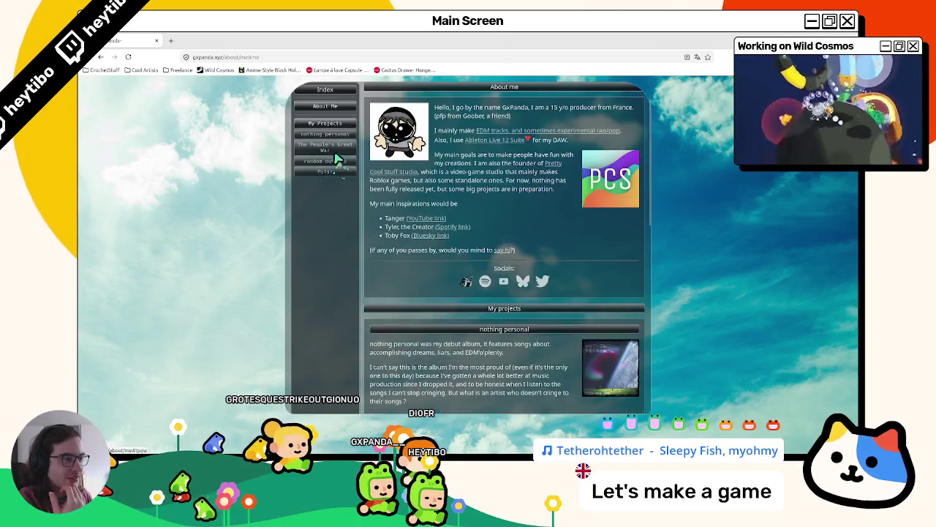
scroll(333, 180, "up", 10)
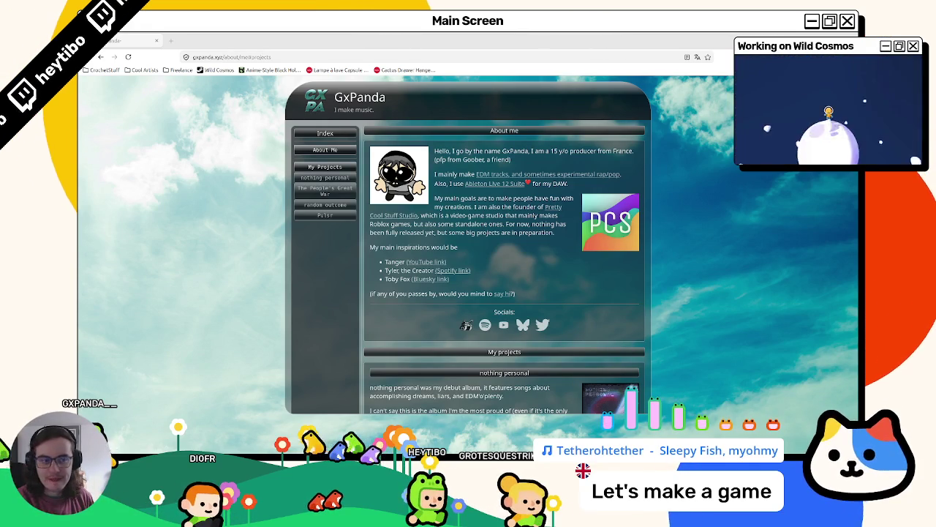
Step: Capture a region screenshot of the site's header, sidebar and About me area
key("Print")
left_click(505, 233)
mouse_move(276, 81)
left_mouse_down()
mouse_move(590, 299)
mouse_move(677, 426)
left_mouse_up()
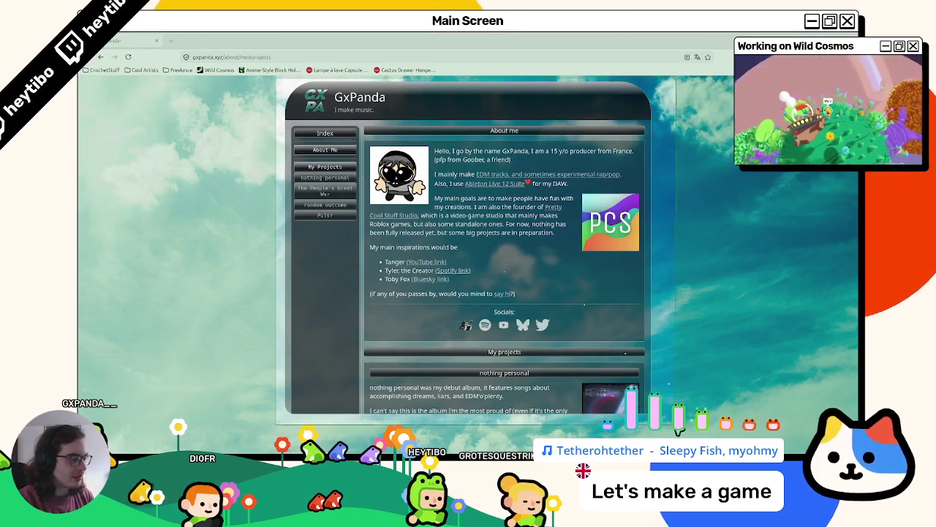
left_click(468, 184)
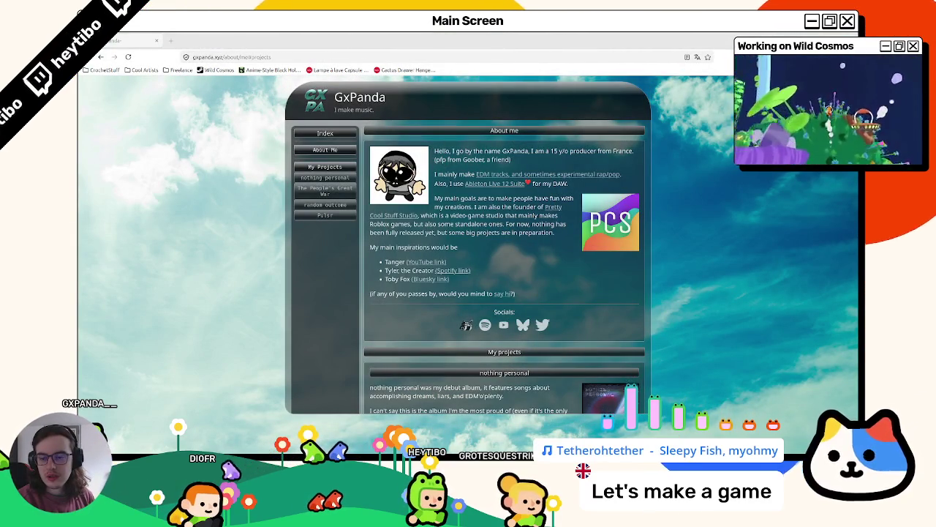
Step: Paste the captured GxPanda screenshot onto the Figma canvas as Image 1
key("ctrl+Tab")
key("ctrl+v")
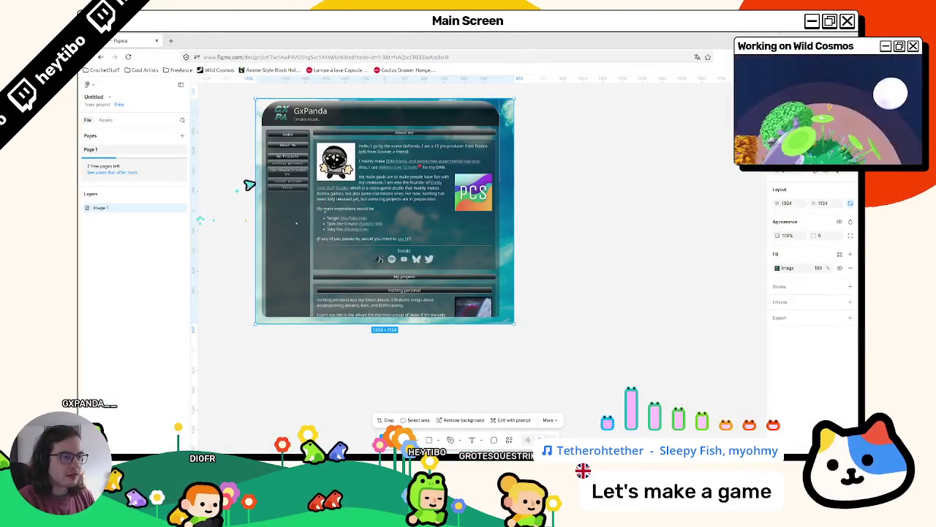
scroll(236, 191, "up", 3)
scroll(410, 293, "up", 3)
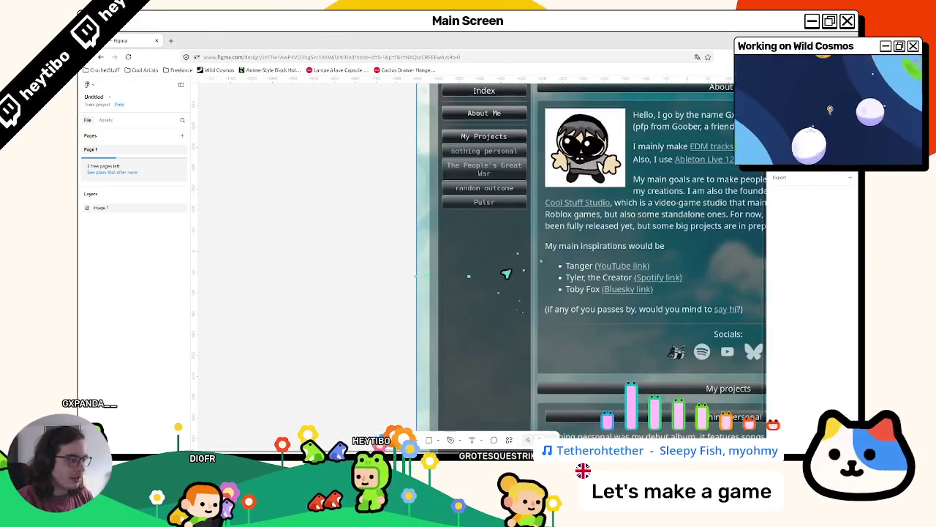
scroll(483, 263, "down", 5)
scroll(518, 241, "up", 4)
scroll(519, 241, "right", 5)
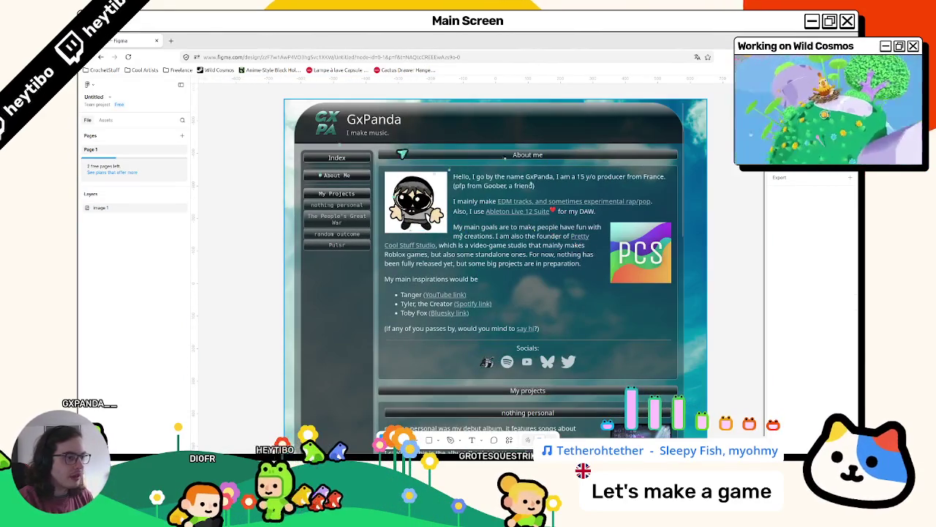
Step: Shrink and move the Figma window, then maximize it to fill the screen
key("super+Down")
scroll(561, 188, "down", 8)
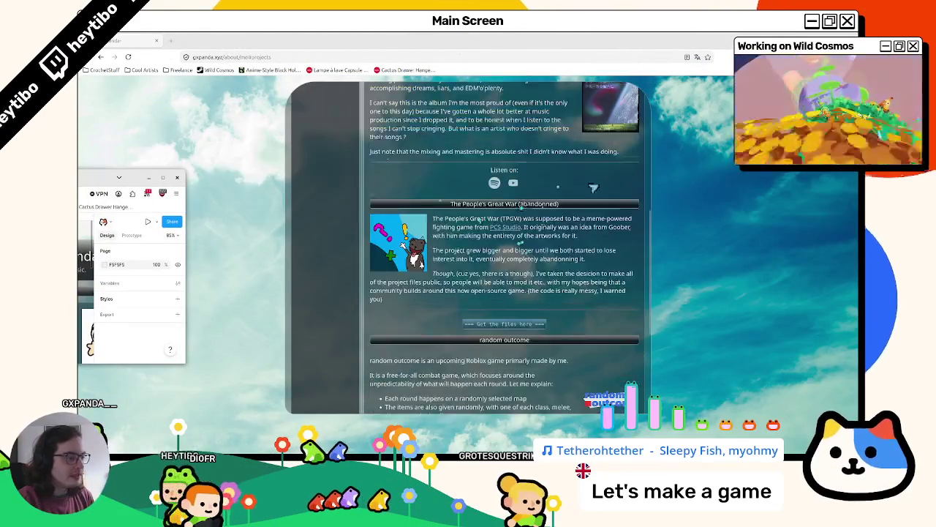
scroll(561, 187, "up", 8)
mouse_move(135, 177)
left_mouse_down()
mouse_move(452, 367)
mouse_move(448, 352)
left_mouse_up()
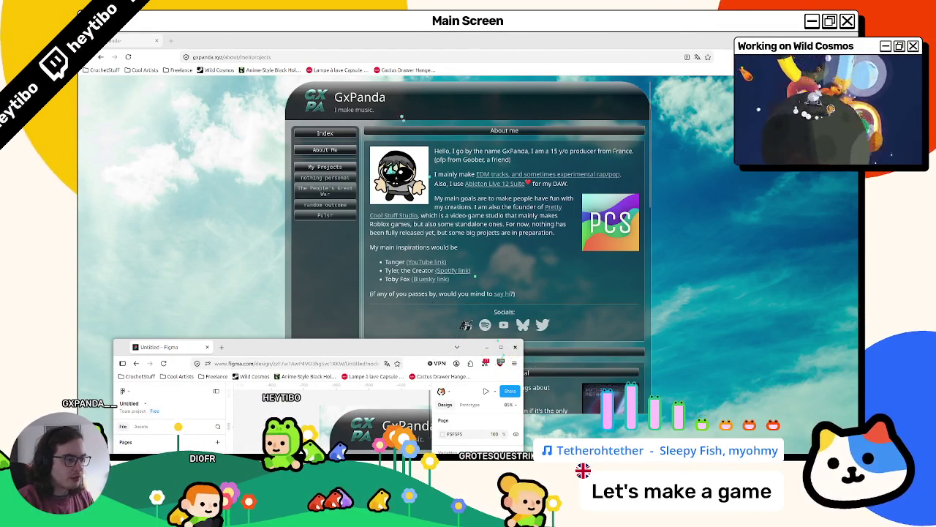
double_click(483, 350)
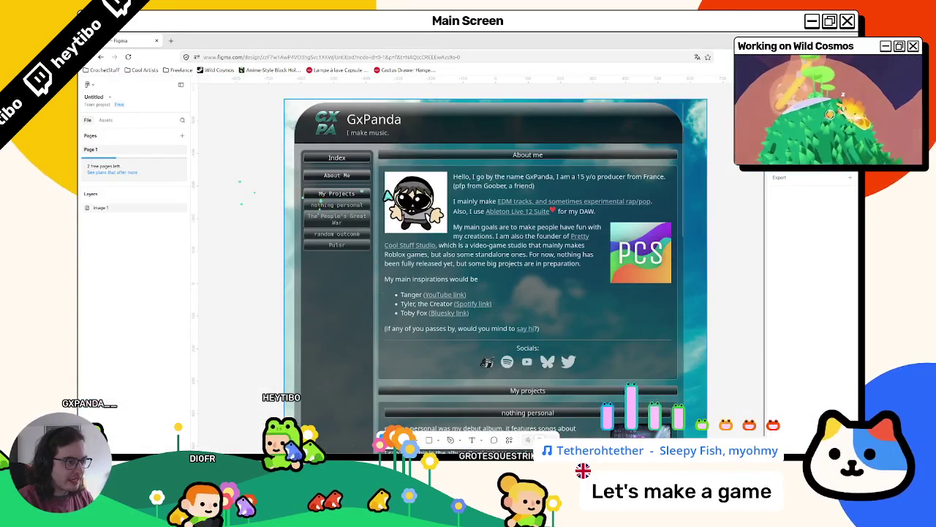
scroll(490, 247, "right", 4)
scroll(577, 278, "up", 5)
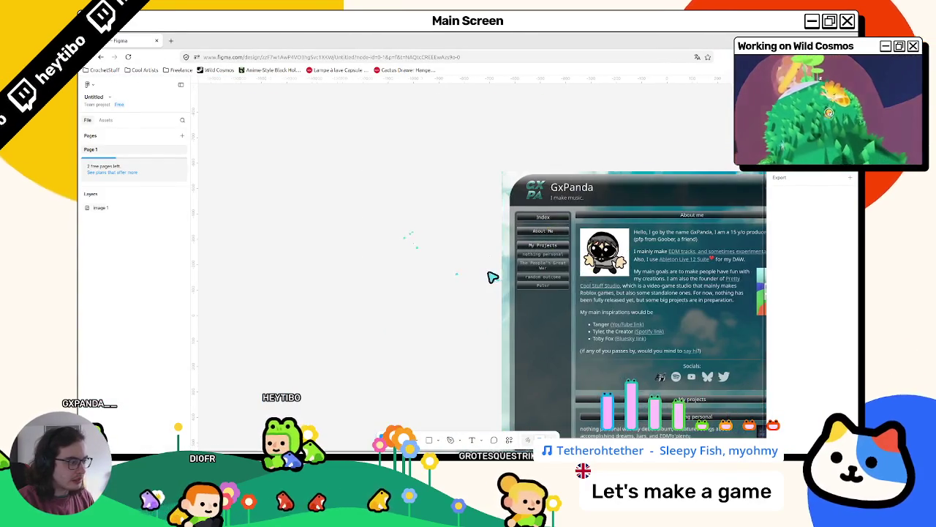
scroll(570, 279, "down", 4)
scroll(569, 279, "up", 3)
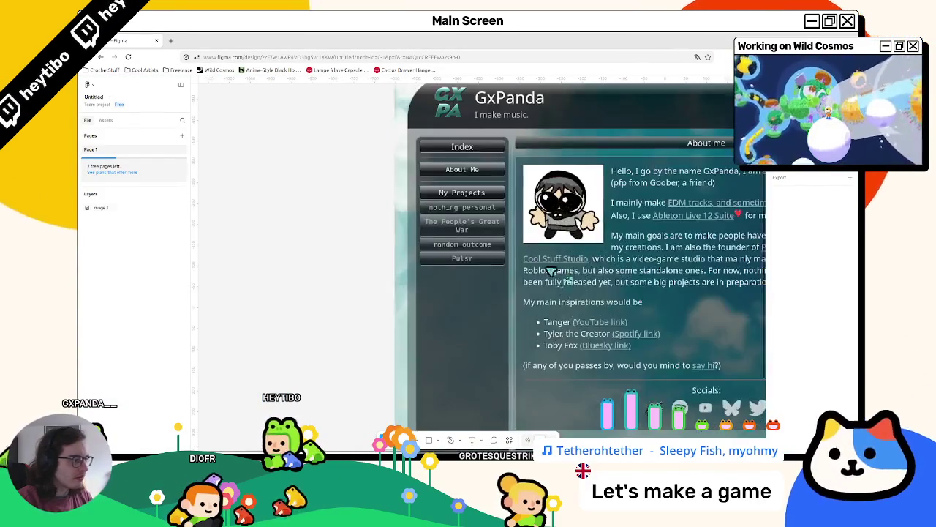
scroll(569, 279, "left", 2)
left_click(472, 439)
Step: Add an INDEX text label beside the screenshot
left_click(345, 193)
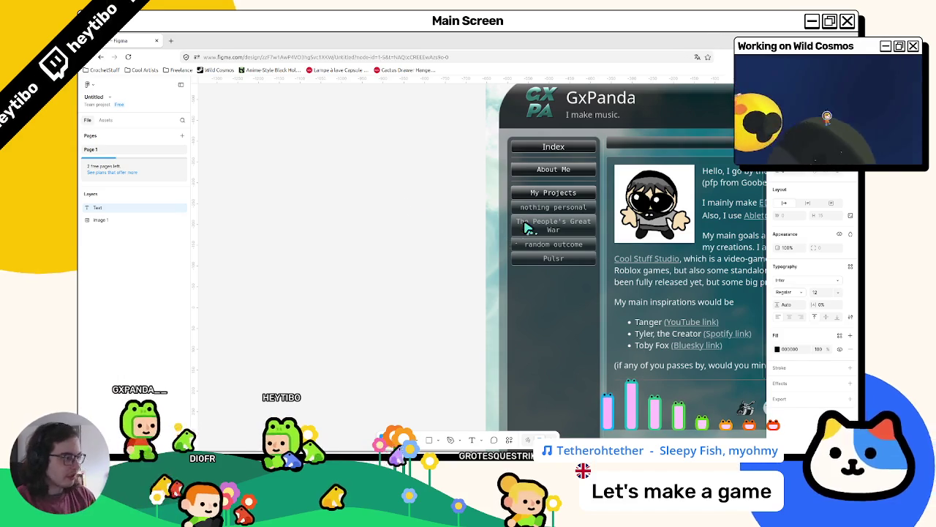
type("IND")
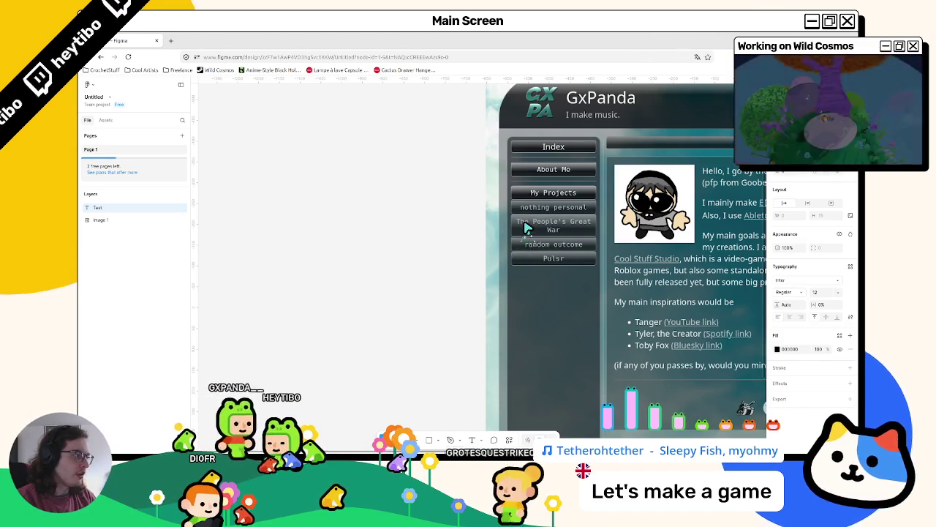
type("EX")
scroll(439, 234, "right", 3)
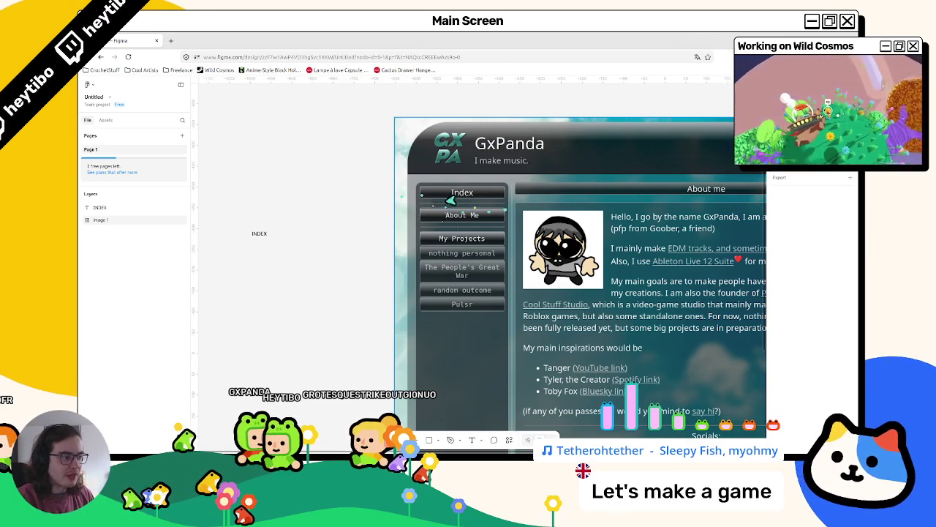
Step: Duplicate the INDEX label, offset the copy, and rename the upper one HOME
key("ctrl+v")
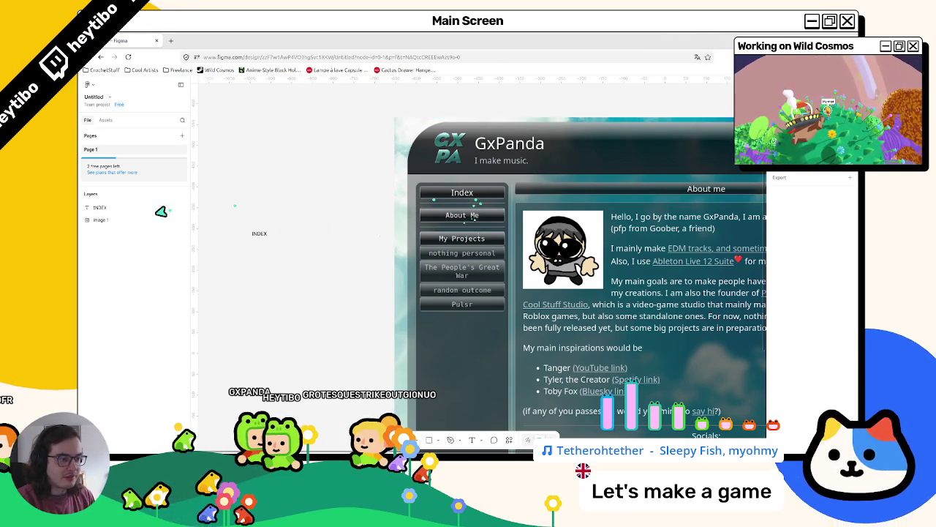
left_click(261, 241, "shift")
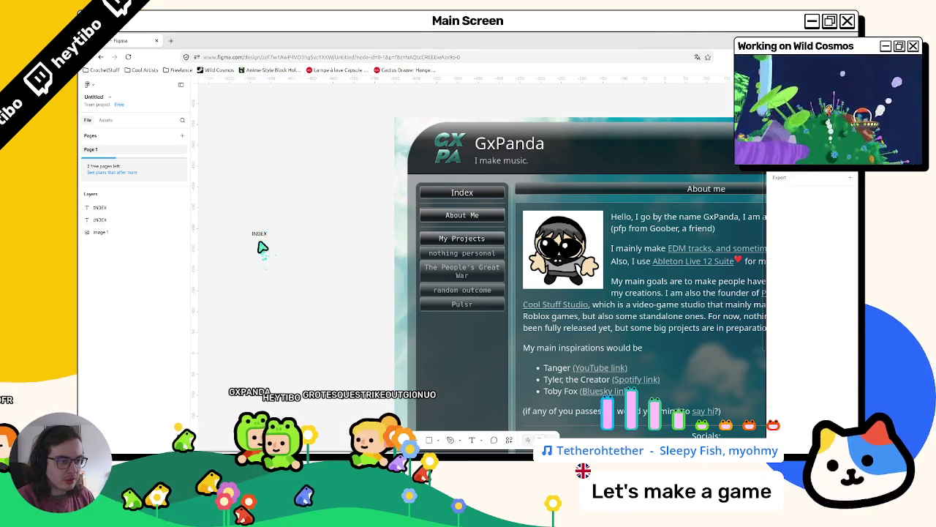
left_click(261, 247)
key("shift+Down")
key("shift+Down")
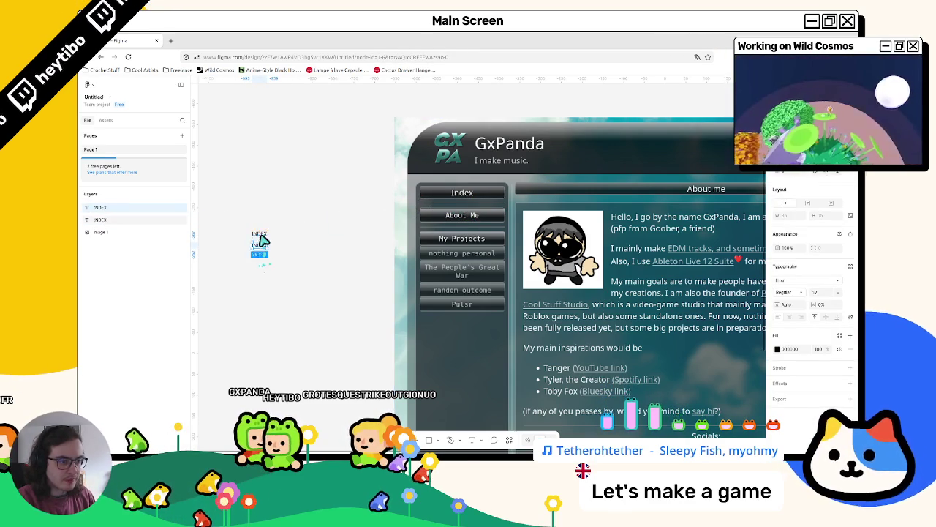
double_click(261, 234)
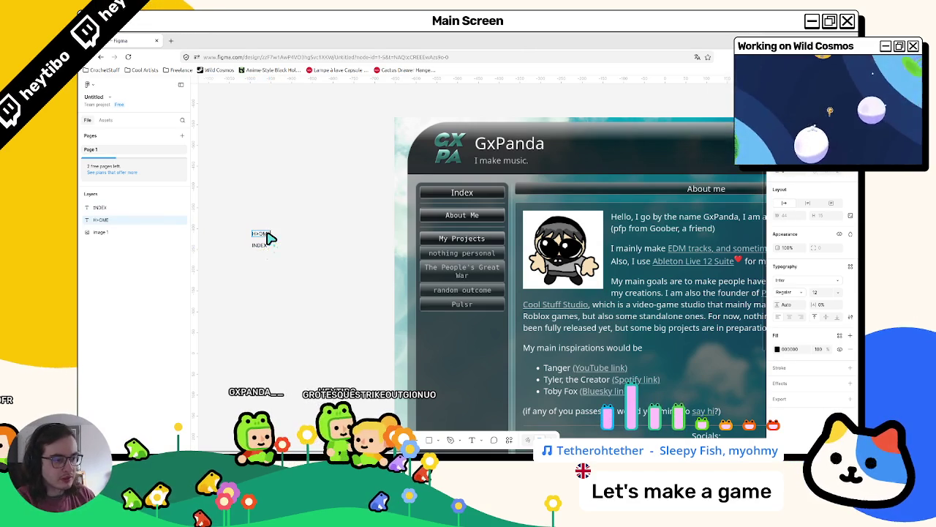
type("HOME /")
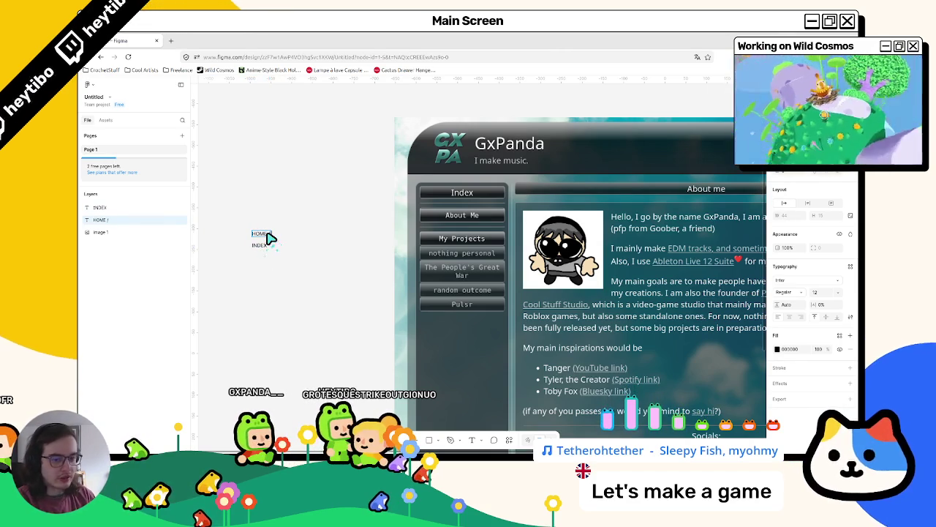
key("BackSpace")
left_click(267, 238)
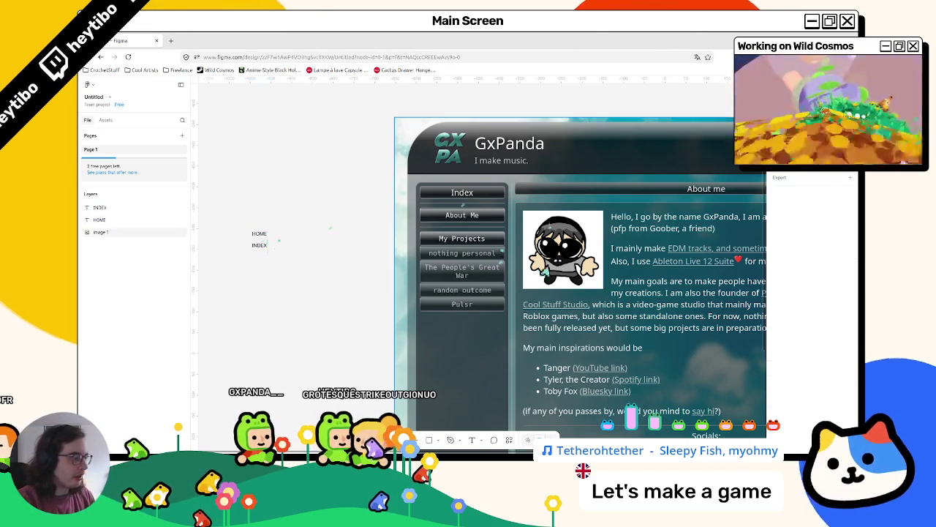
Step: Select the INDEX label, then bring the gxpanda.xyz site to the front
scroll(512, 292, "right", 3)
scroll(461, 276, "left", 3)
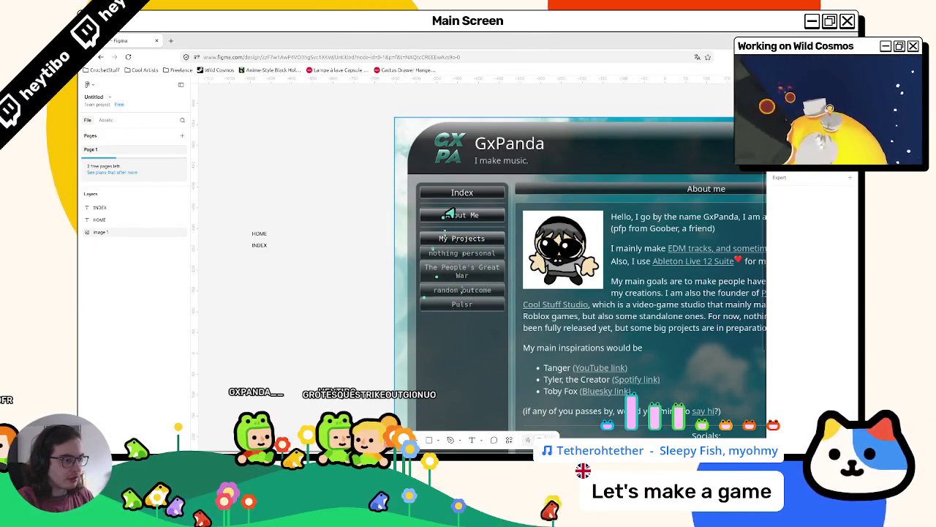
scroll(330, 284, "left", 1)
left_click(305, 245)
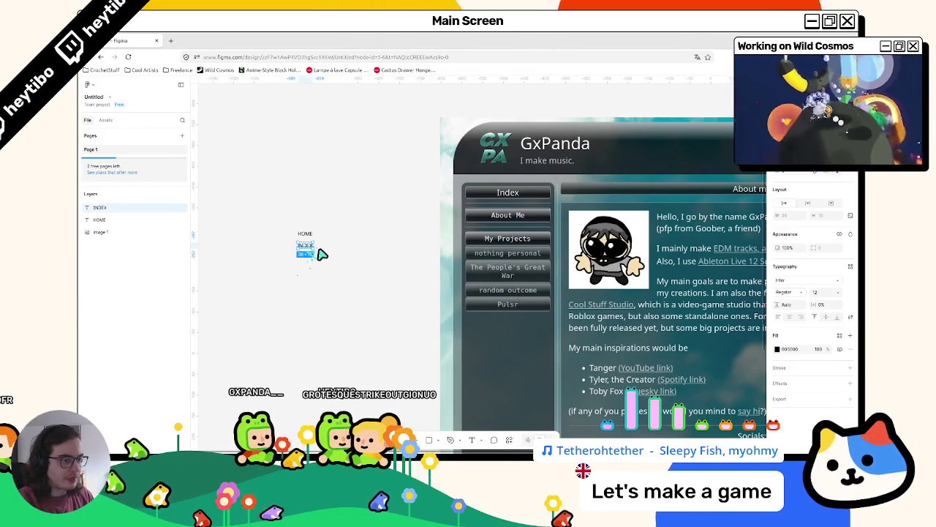
scroll(366, 247, "up", 2, "ctrl")
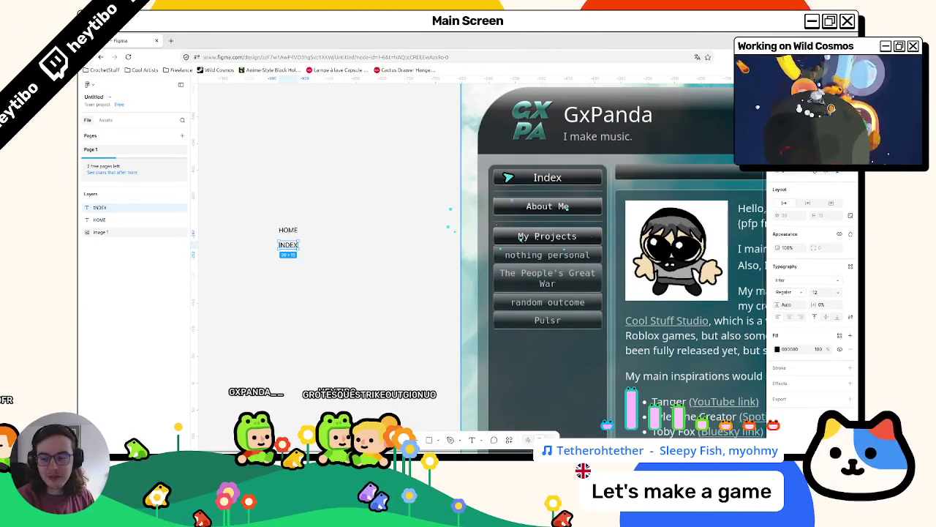
left_click(324, 206)
left_click(293, 246)
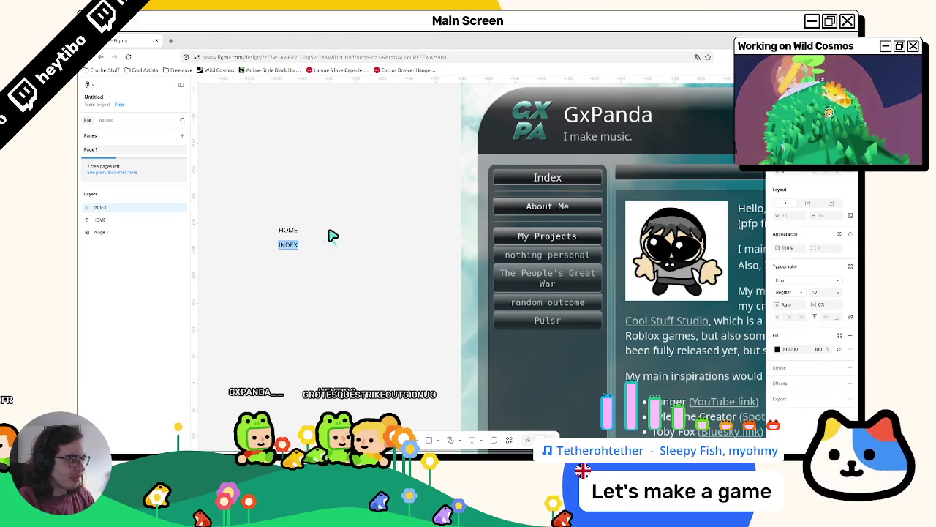
key("super+Down")
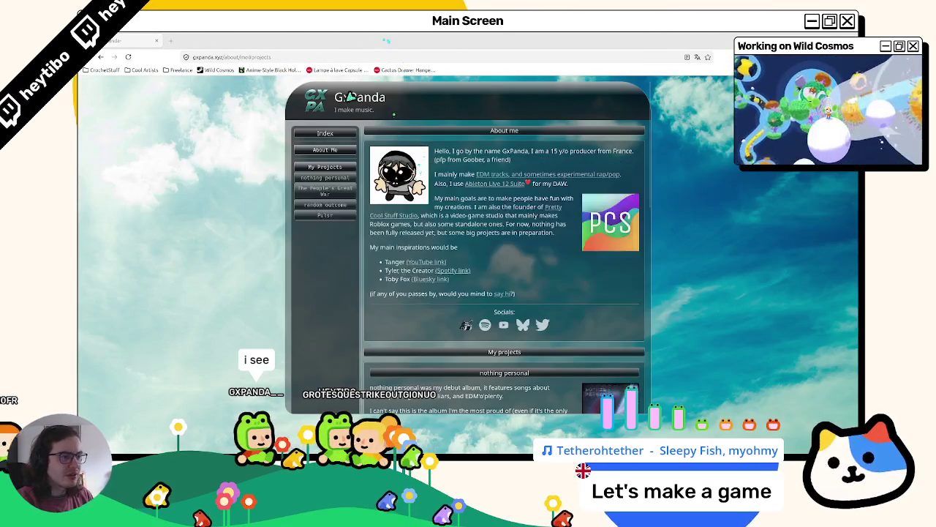
Step: Scroll through the gxpanda.xyz page, then switch back to Figma
scroll(325, 175, "down", 4)
scroll(326, 175, "up", 4)
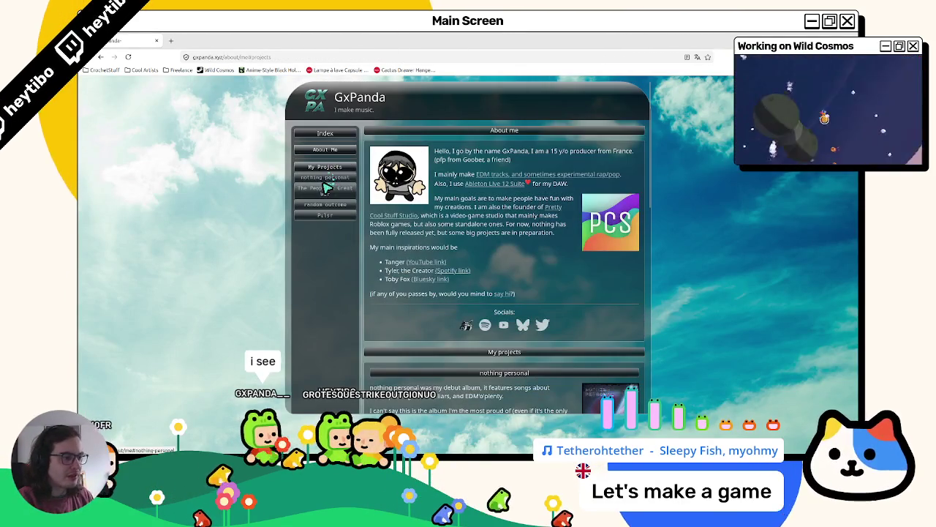
scroll(325, 177, "down", 4)
scroll(475, 197, "up", 1)
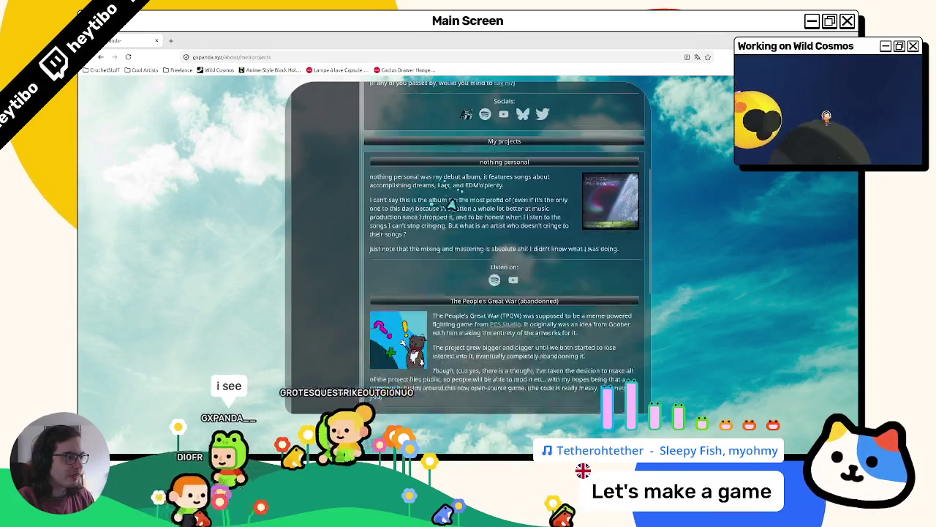
scroll(474, 201, "up", 5)
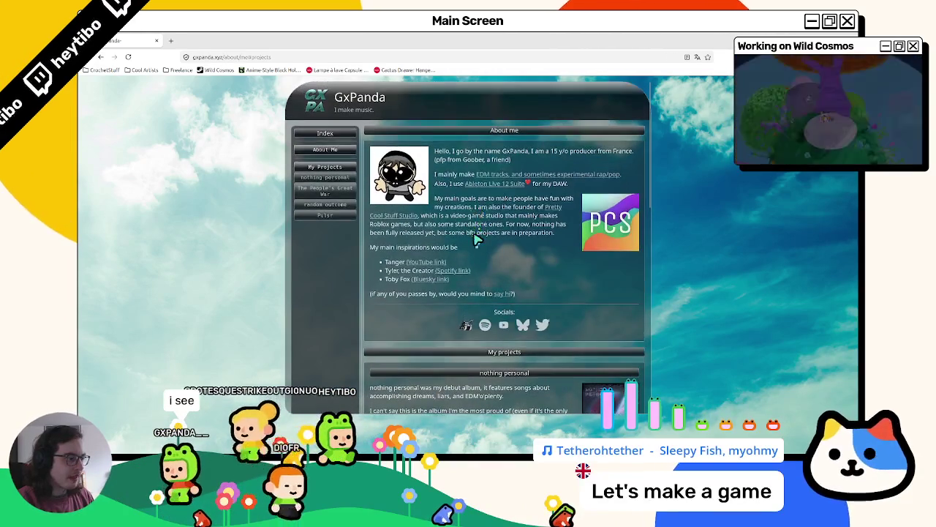
key("alt+Tab")
Step: Move the Figma window lower, open the site's About Me page, then maximize Figma
left_click(594, 168)
left_click_drag(593, 168, 584, 248)
left_click(319, 159)
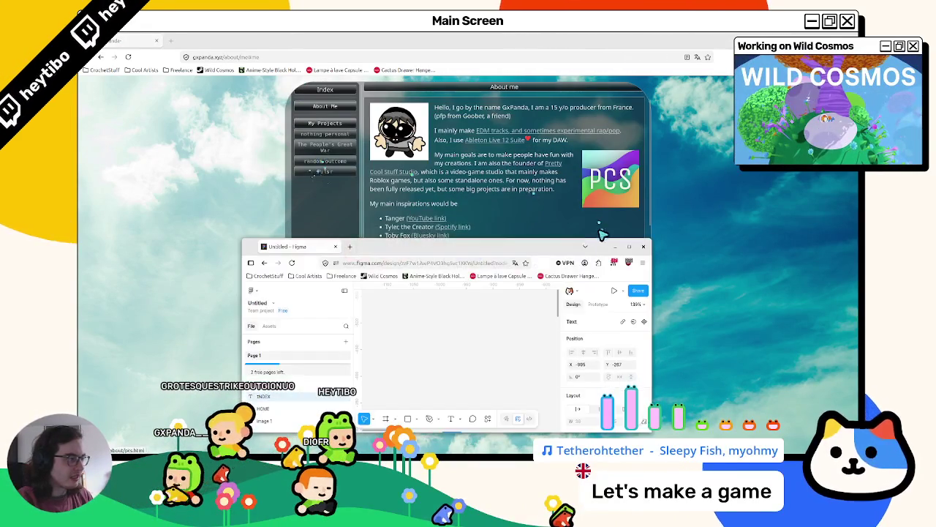
left_click(629, 247)
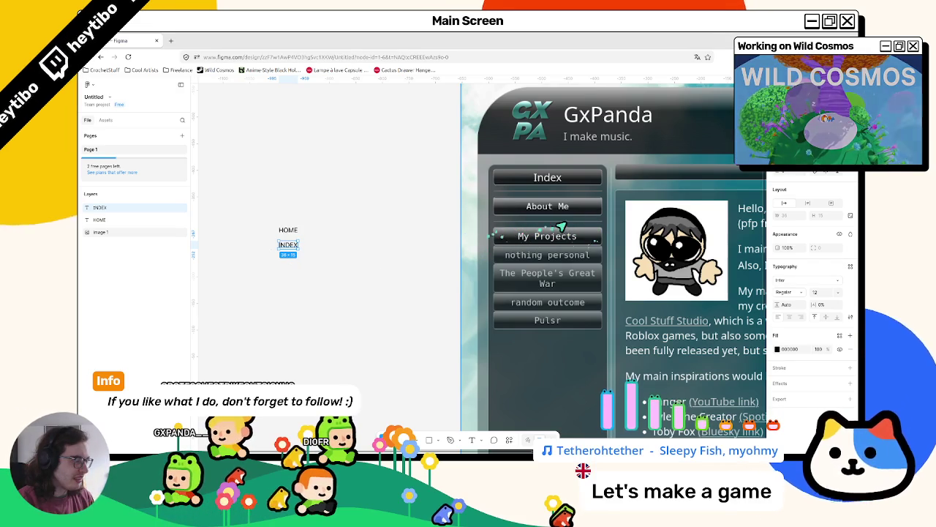
Step: Rename the HOME label to About Me and the INDEX label to Projects
left_click(397, 209)
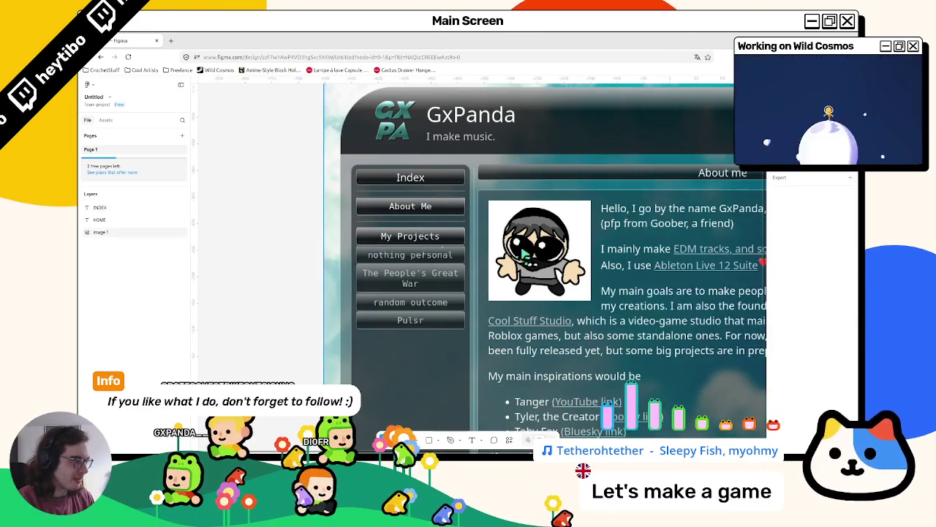
left_click(286, 245)
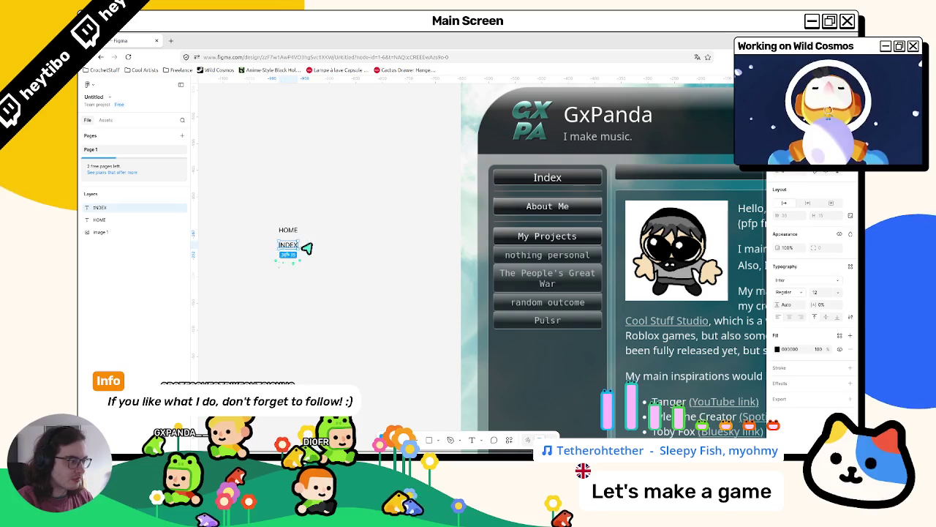
double_click(289, 231)
type("About Me")
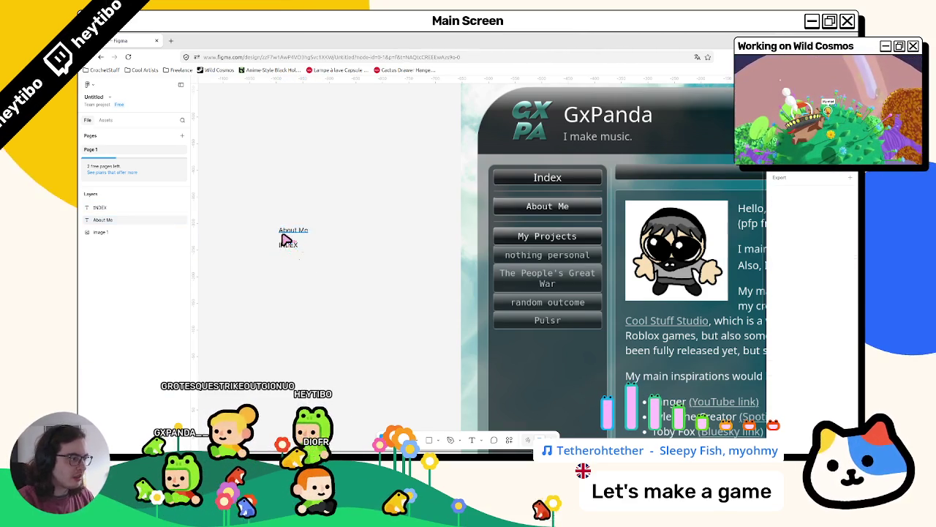
double_click(288, 246)
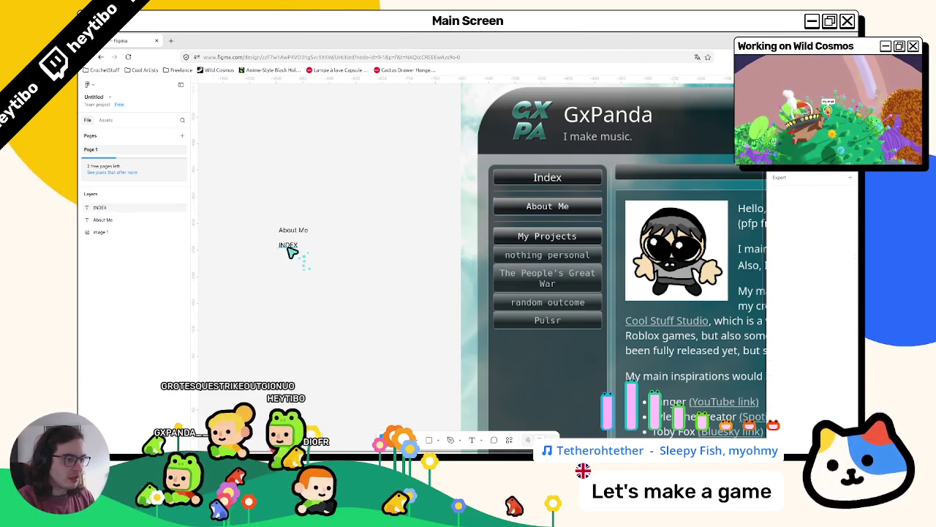
type("Projects")
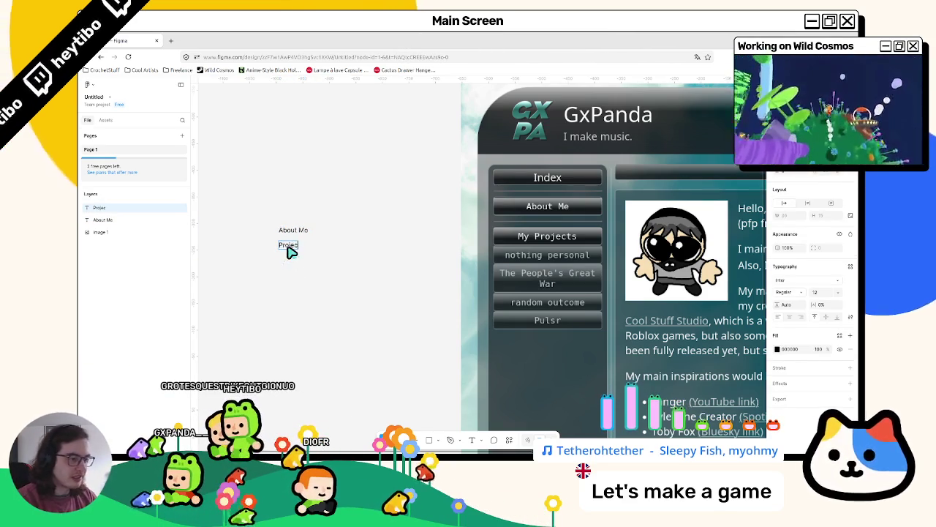
left_click(299, 252)
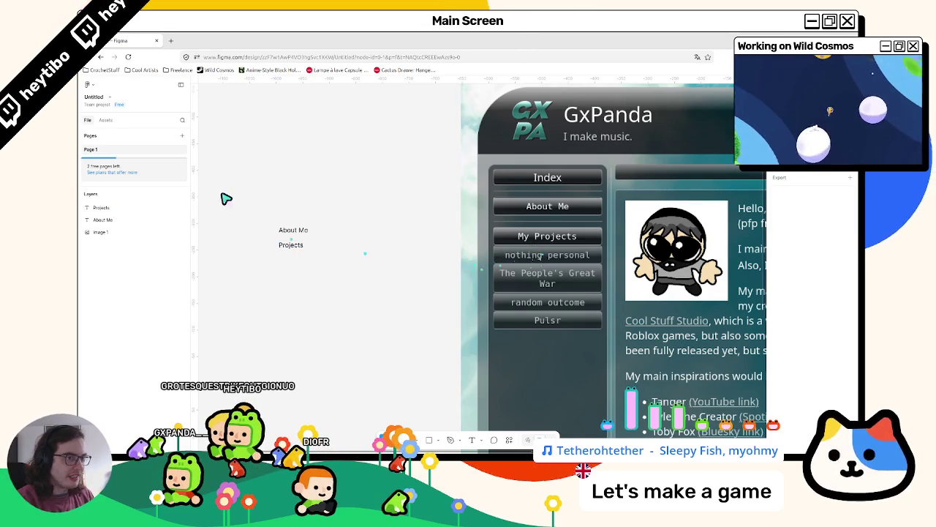
left_click(171, 41)
Step: Load the goiffon.fr portfolio in a new tab and view its About & Contact and Home pages
type("goi")
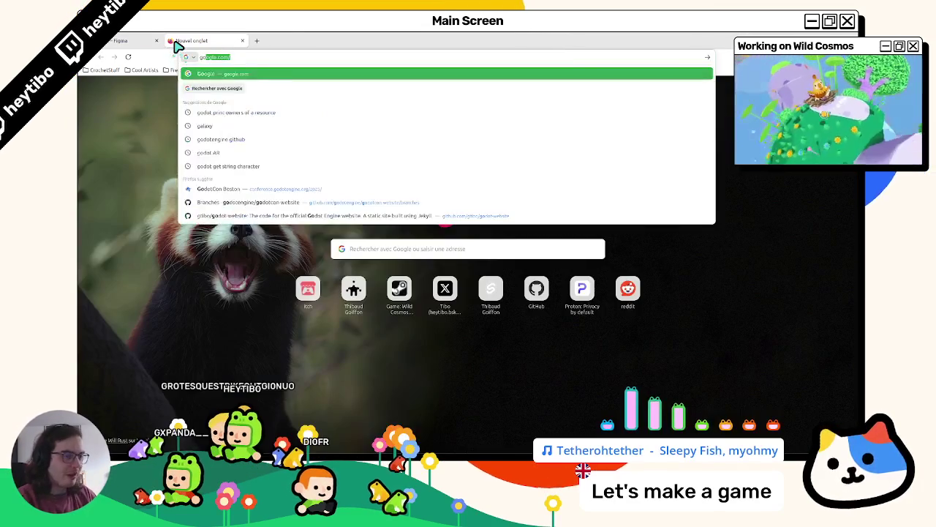
key("Return")
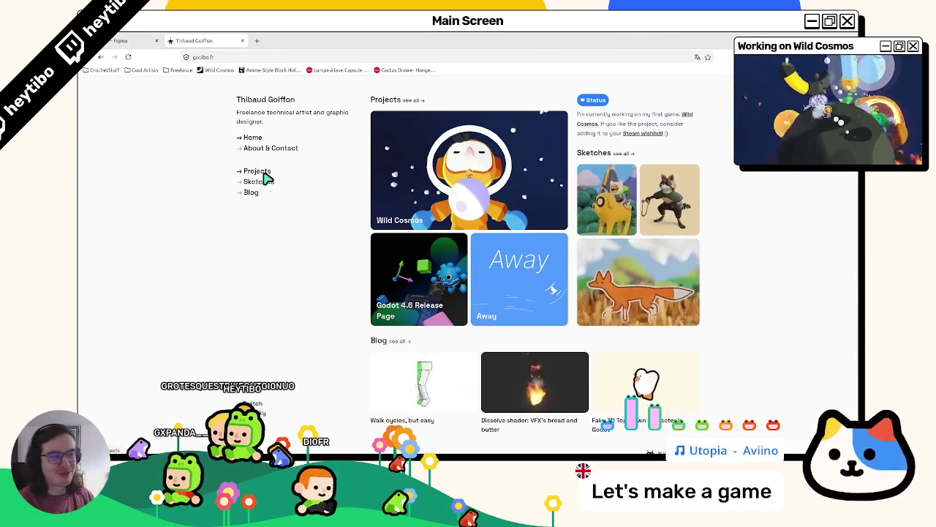
left_click(260, 148)
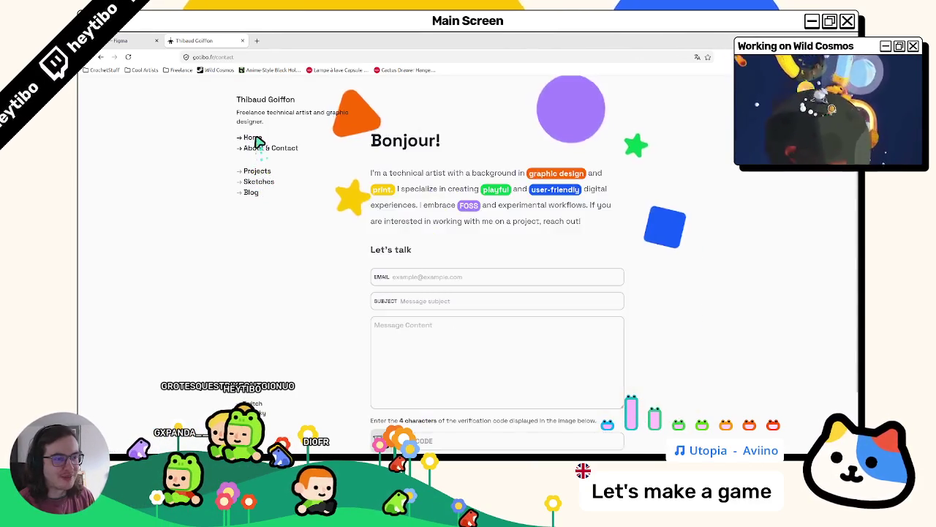
left_click(252, 138)
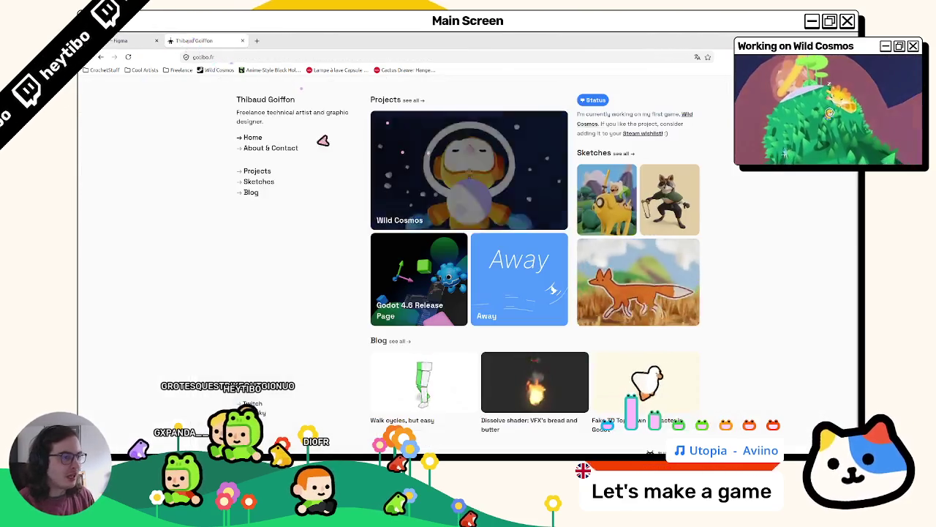
left_click(121, 41)
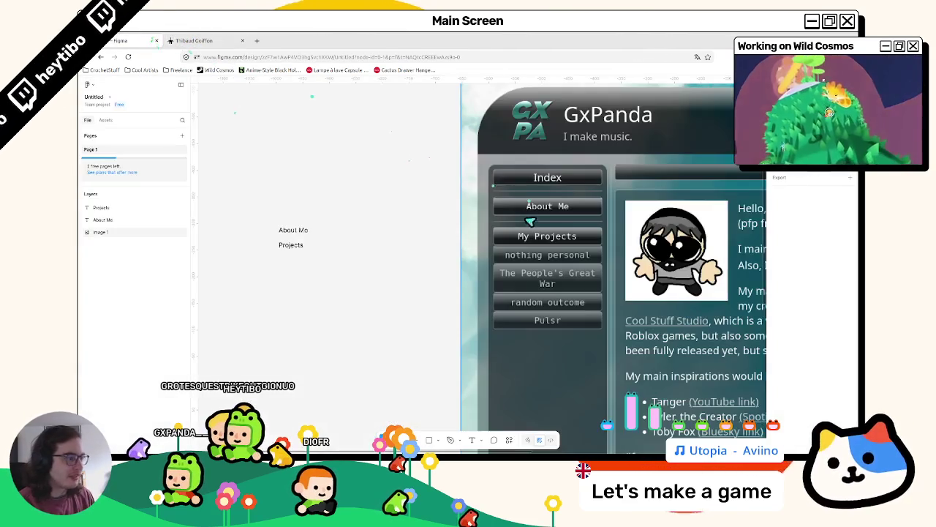
Step: Close the portfolio tab and fade the Projects label to 40% opacity
left_click(217, 39)
middle_click(217, 39)
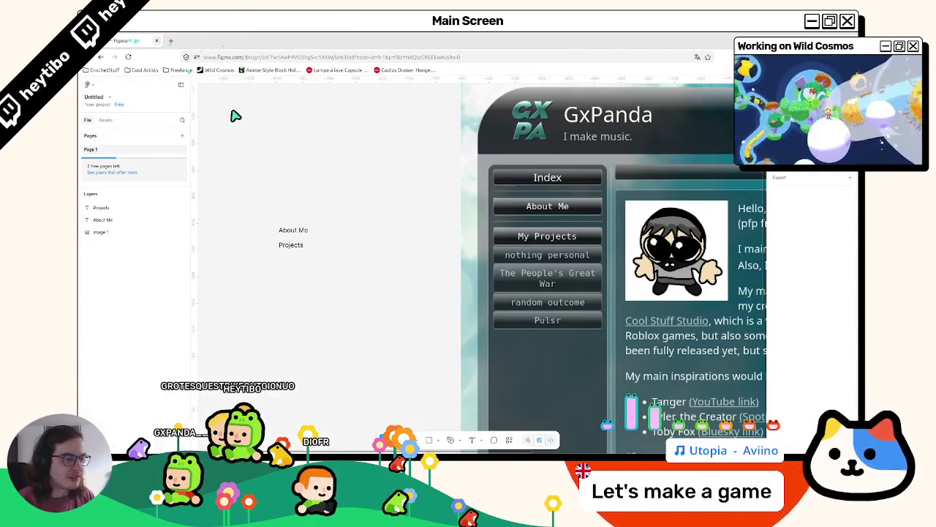
left_click(291, 245)
key("4")
left_click(293, 249)
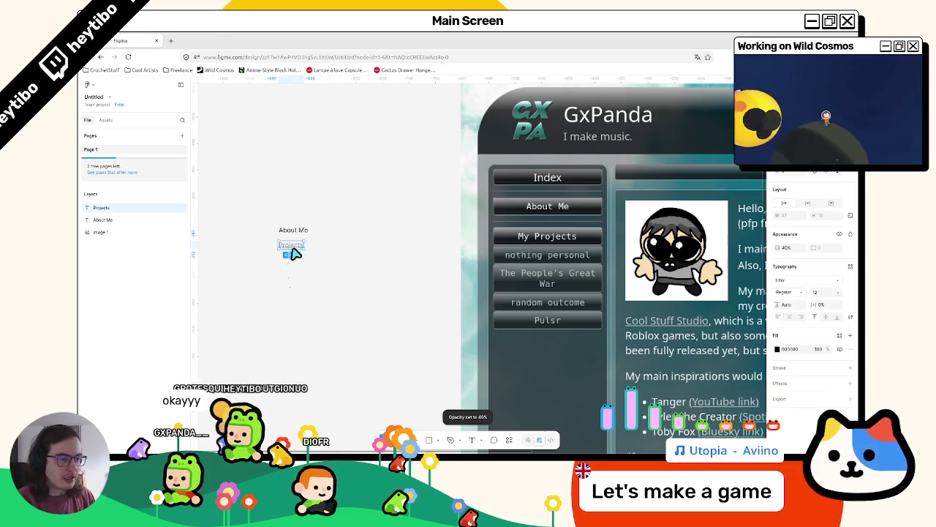
Step: Duplicate Projects below itself at 100% opacity and rename the copy Project 1
key("shift+Down")
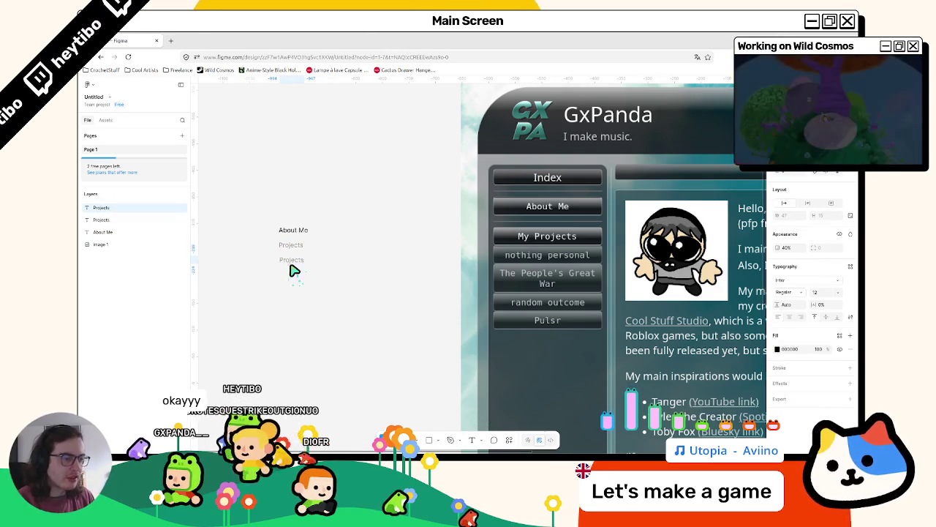
left_click(798, 293)
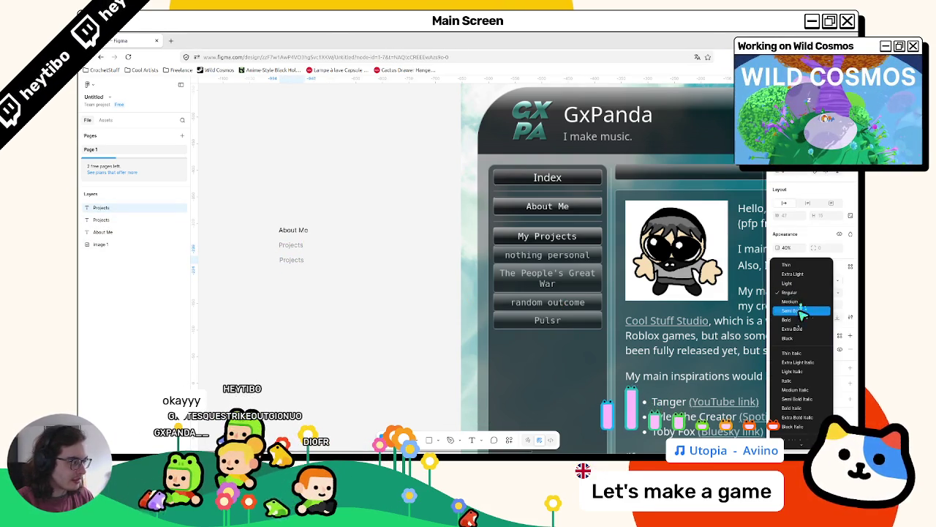
key("Escape")
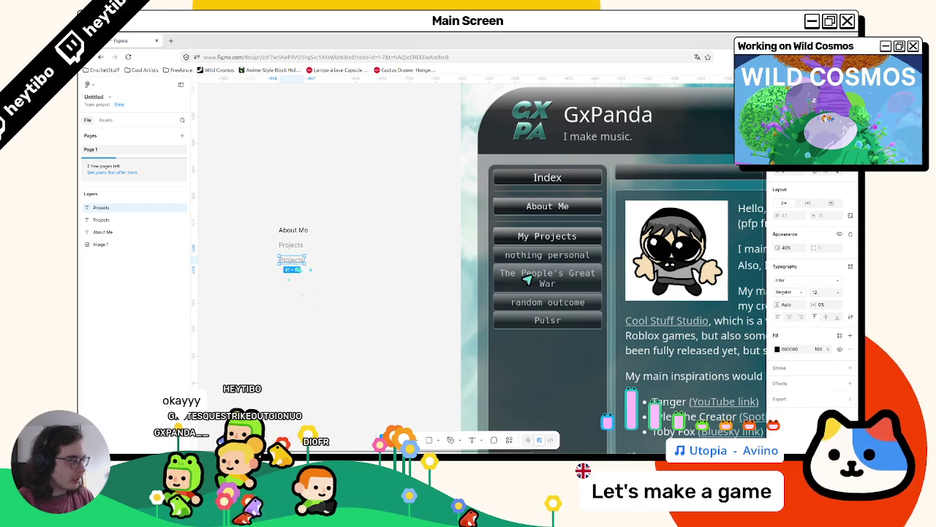
key("0")
double_click(293, 261)
type("P")
type("t 1")
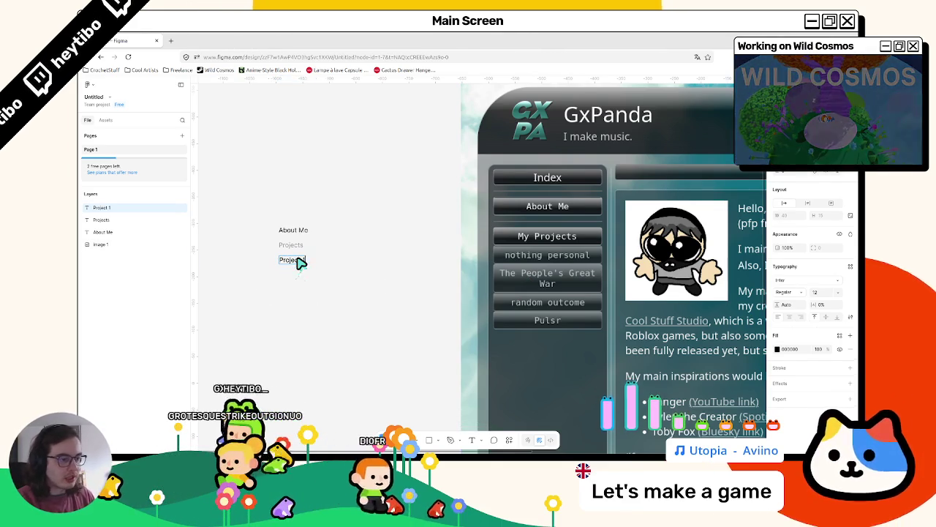
key("Escape")
Step: Duplicate the Project 1 line into Project 2, Project 3 and Project 4
key("ctrl+d")
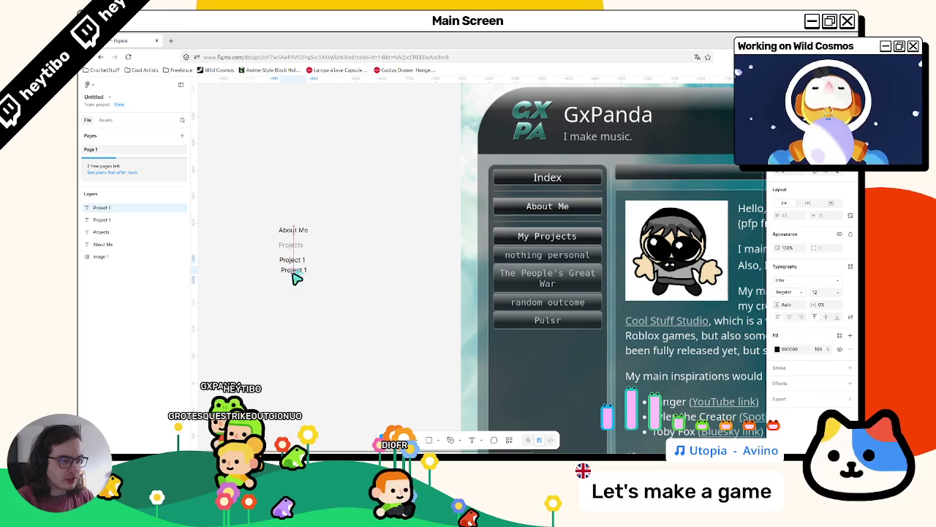
key("ctrl+d")
mouse_move(305, 278)
left_mouse_down()
mouse_move(307, 263)
mouse_move(302, 280)
left_mouse_up()
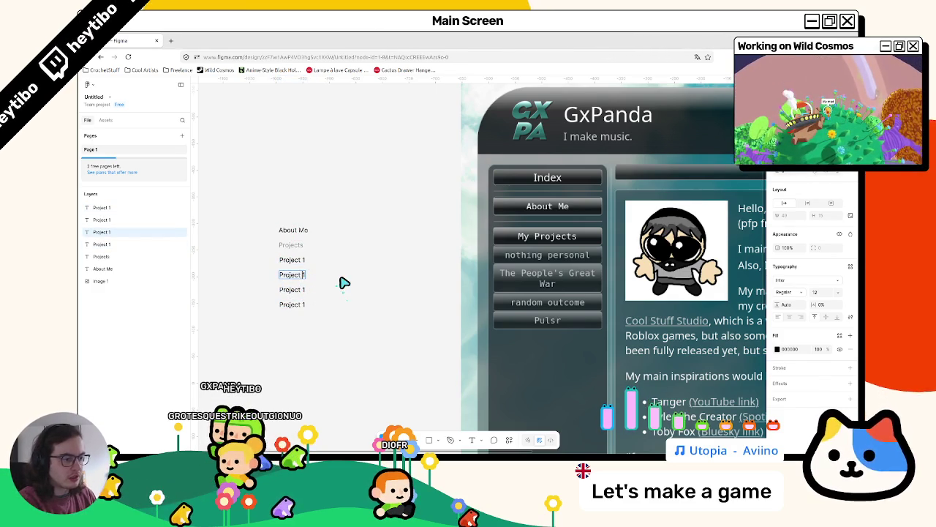
left_click(295, 291)
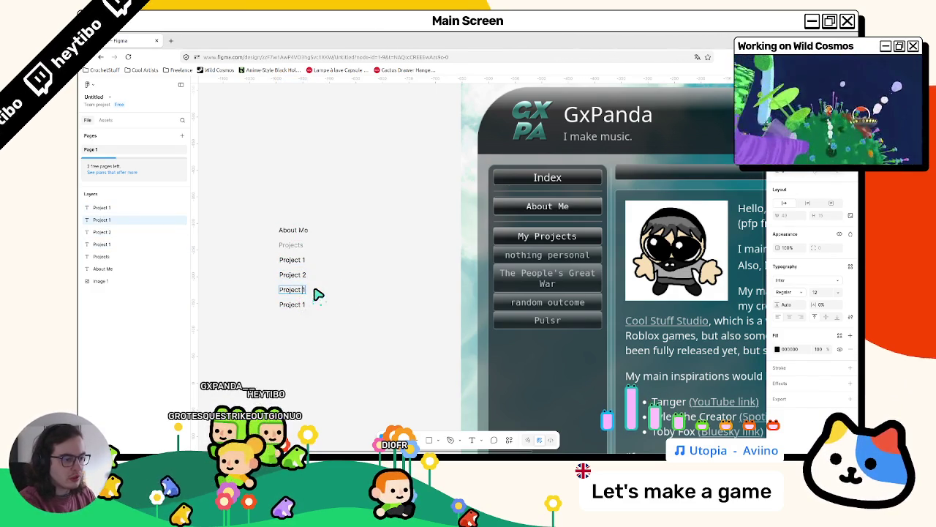
type("3")
left_click(293, 305)
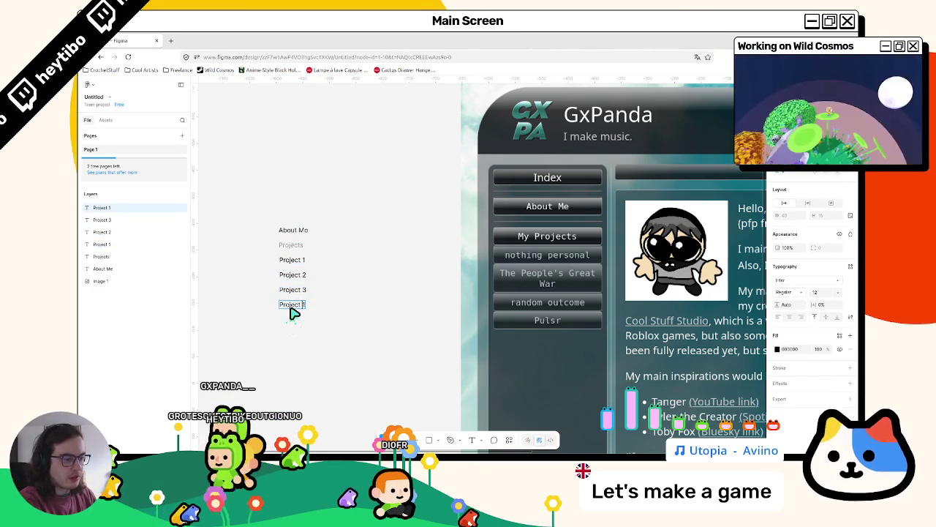
type("4")
left_click(344, 309)
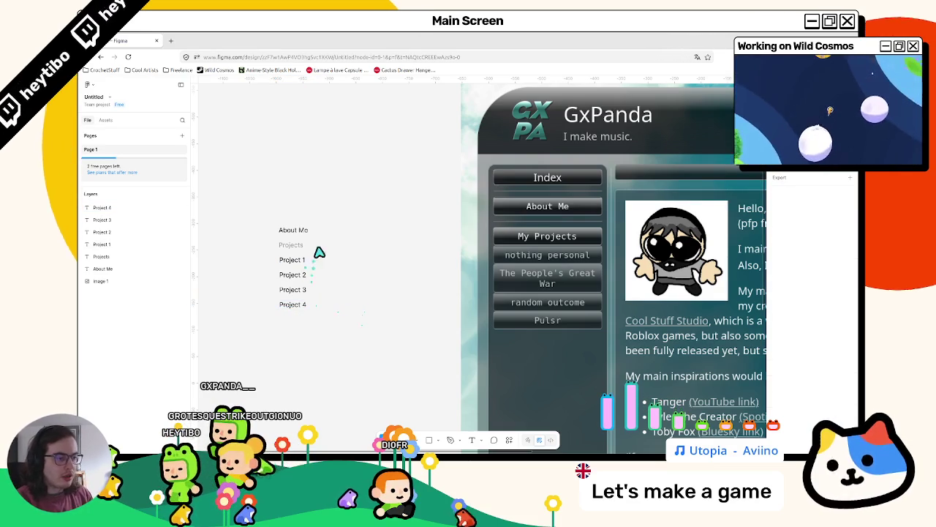
Step: Nudge the About Me label upward, then undo the move
left_click(297, 246)
left_click_drag(296, 231, 296, 227)
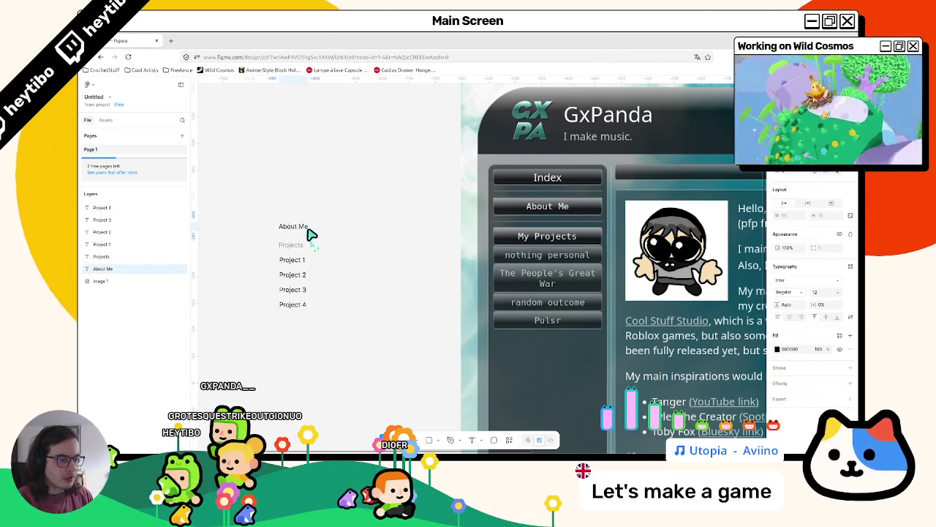
left_click(345, 229)
key("ctrl+z")
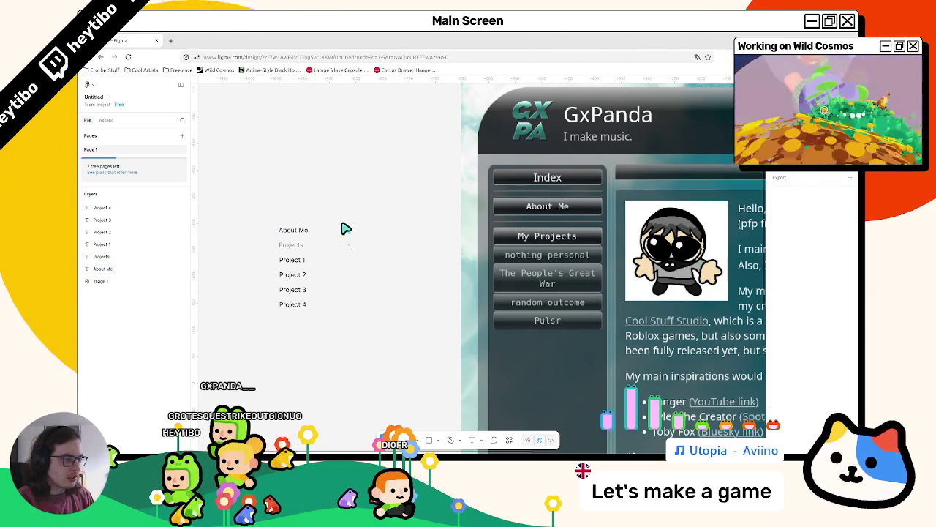
left_click(299, 233)
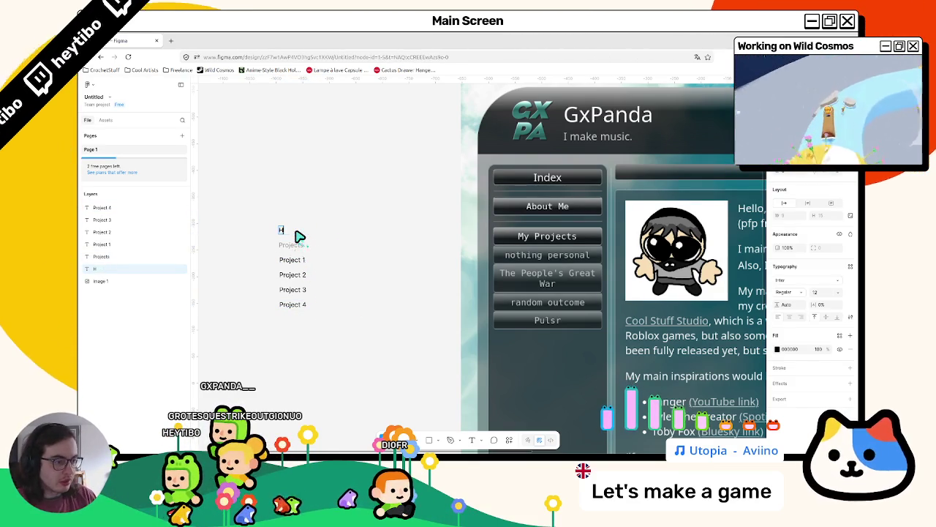
Step: Rename About Me to Home and Projects to Portfolio, then marquee-select all six labels
key("Escape")
scroll(304, 220, "down", 3)
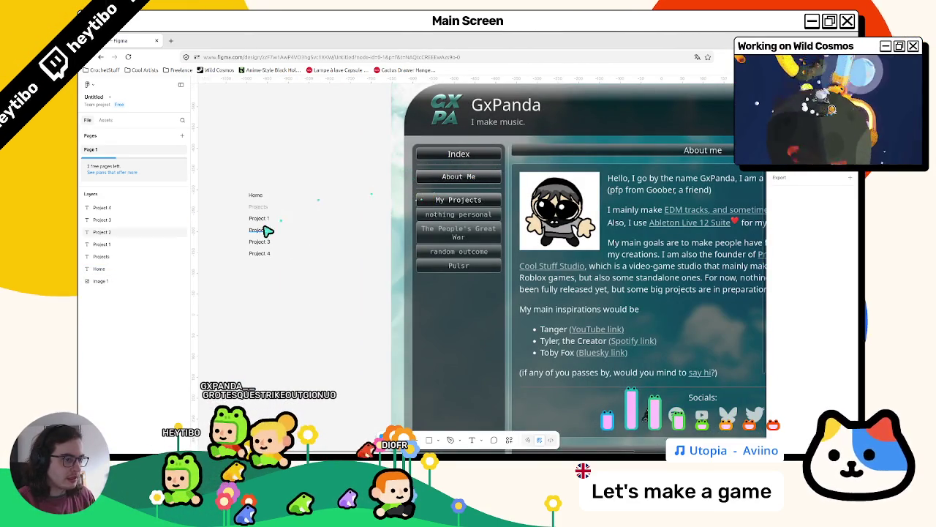
scroll(483, 251, "down", 4)
scroll(480, 254, "up", 2)
scroll(479, 254, "right", 3)
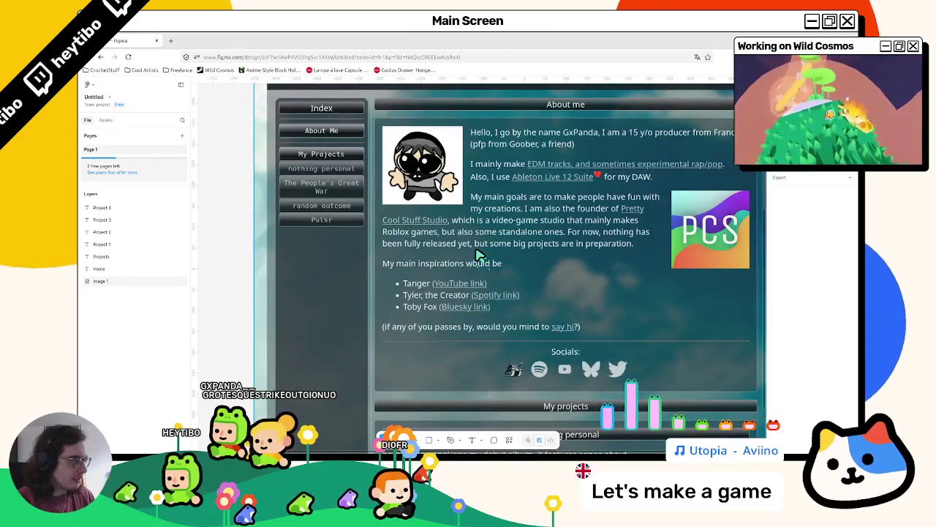
scroll(512, 252, "left", 4)
left_click(305, 162)
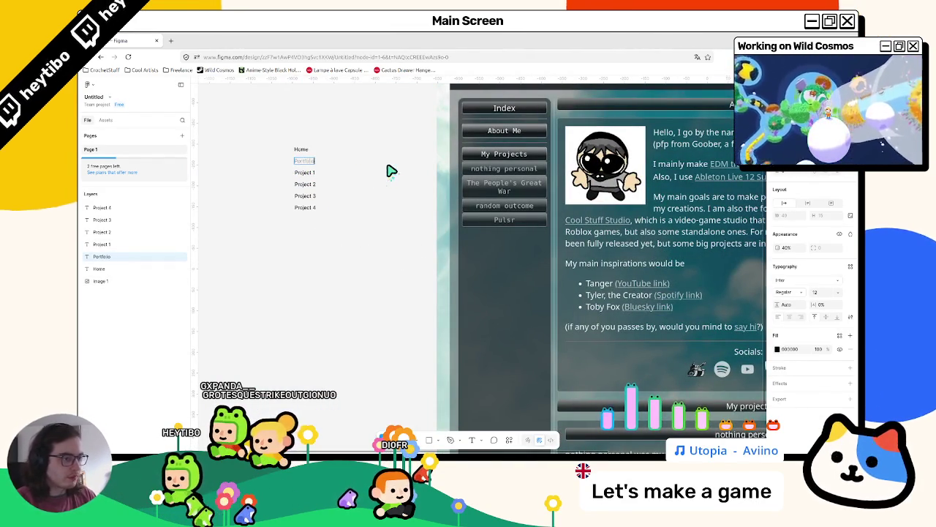
left_click(391, 170)
scroll(330, 191, "up", 3)
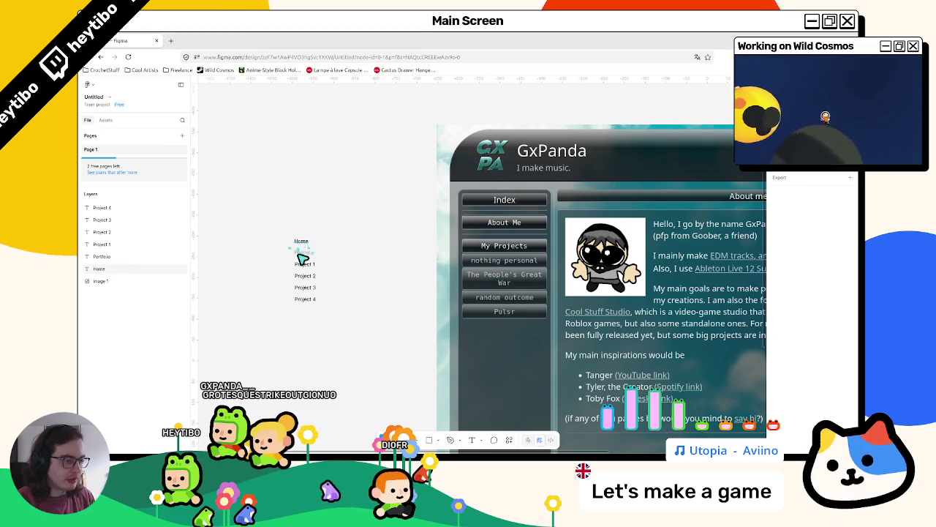
left_click_drag(311, 334, 278, 210)
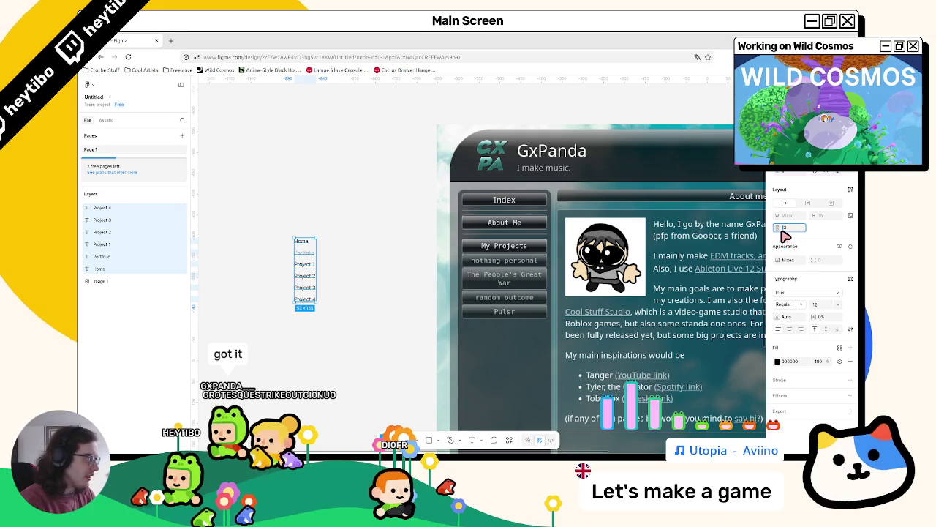
Step: Tighten the list's line height and wrap the six nav labels into Frame 1
key("Return")
key("Escape")
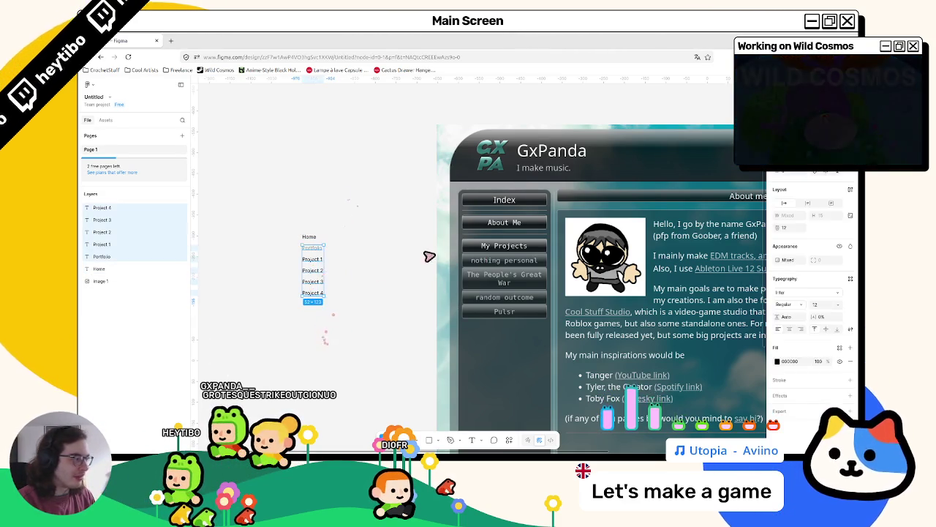
left_click(292, 335)
left_click_drag(292, 334, 329, 230)
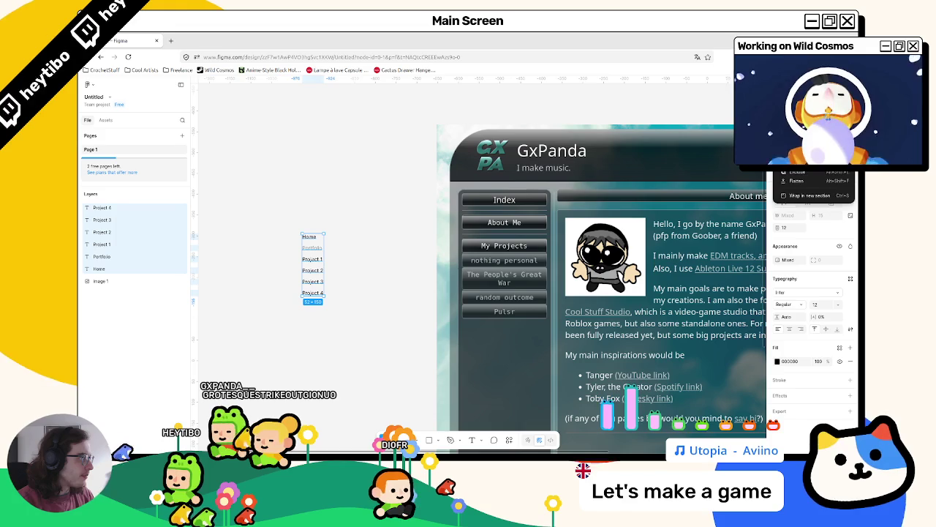
key("Escape")
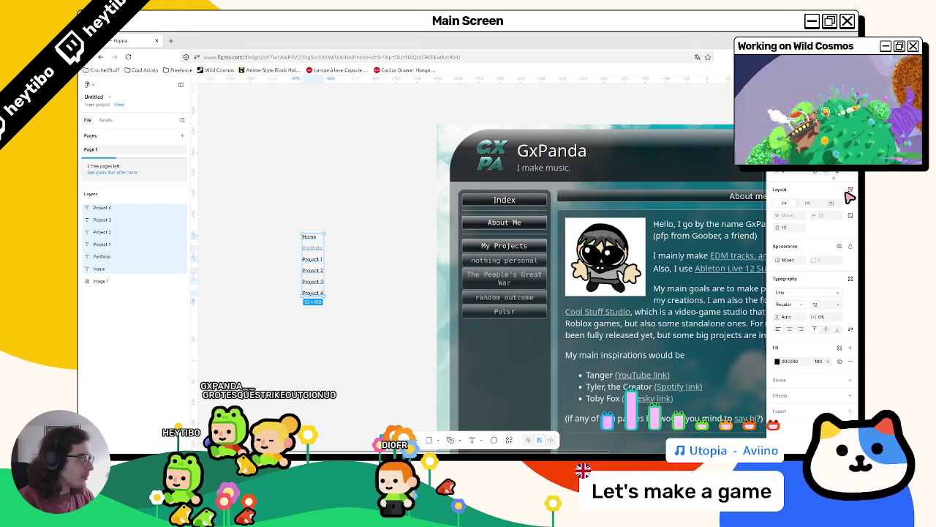
left_click(850, 191)
mouse_move(268, 41)
left_mouse_down()
mouse_move(336, 174)
mouse_move(198, 41)
left_mouse_up()
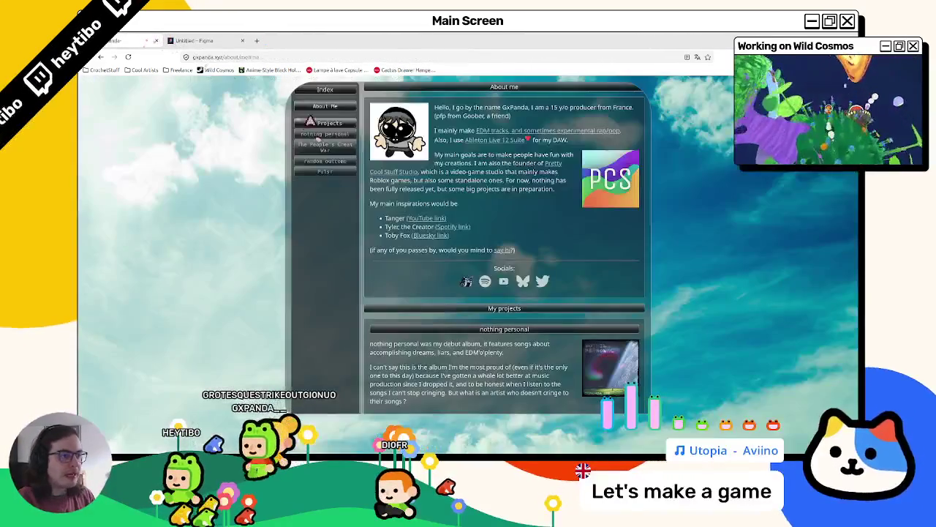
Step: Test the GxPanda site's My Projects link, then return to the Figma design
scroll(314, 131, "up", 1)
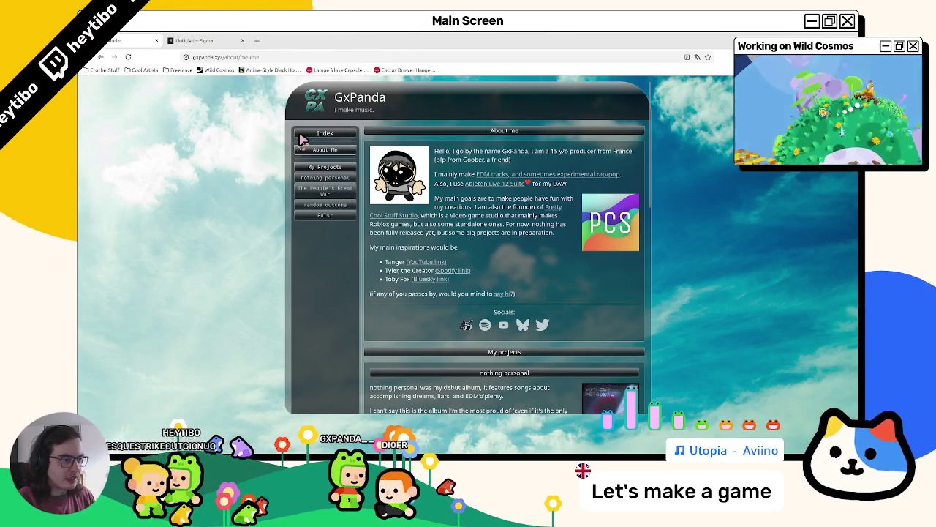
left_click(327, 168)
scroll(333, 187, "up", 5)
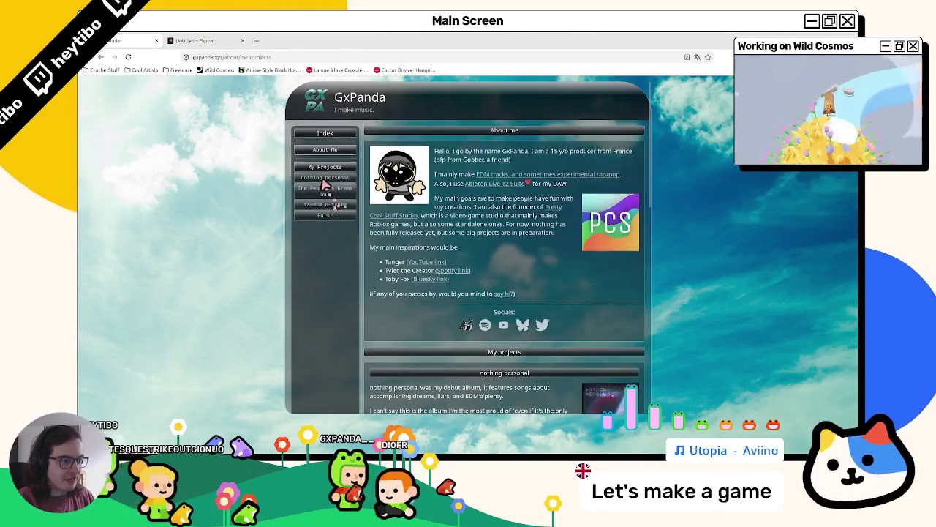
left_click(194, 40)
scroll(329, 259, "up", 3)
left_click(322, 247)
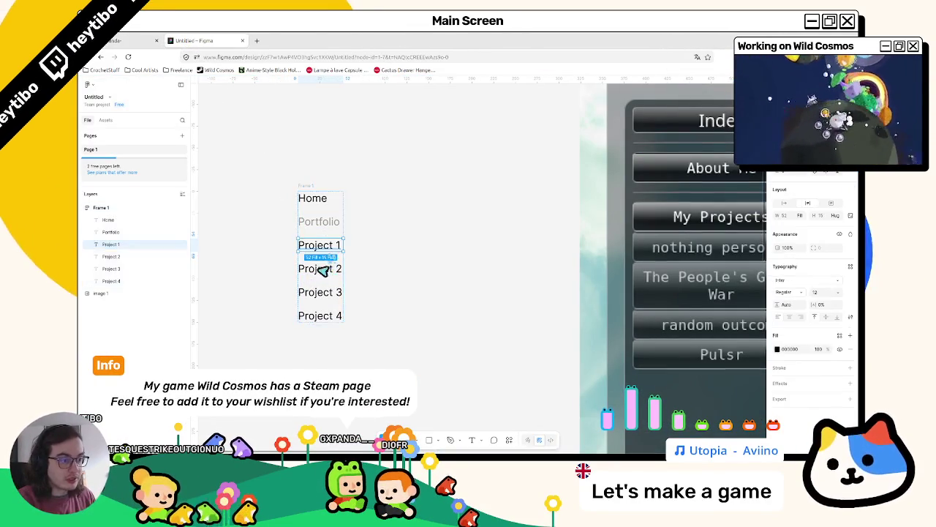
Step: Place a copy of the grey Portfolio label above Home and retype it as Index
left_click(320, 269, "shift")
left_click(320, 292, "shift")
left_click(319, 315, "shift")
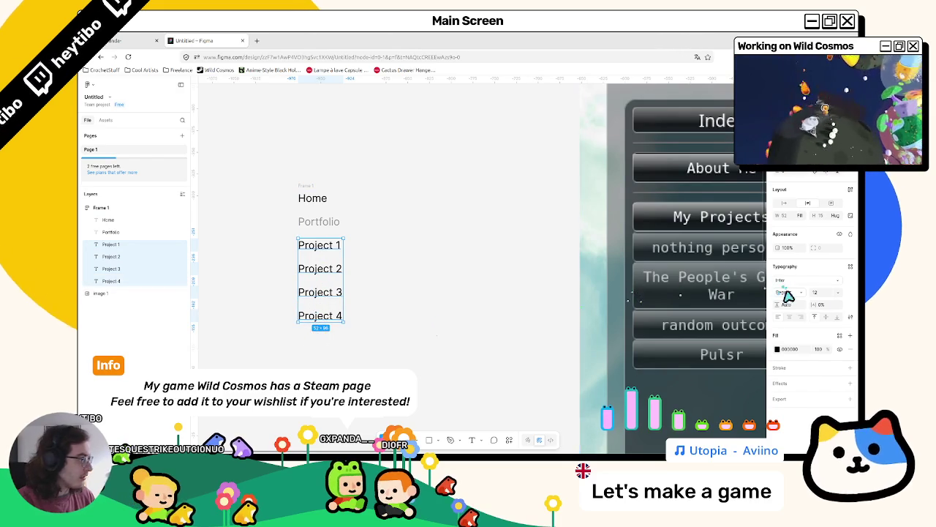
left_click(327, 228)
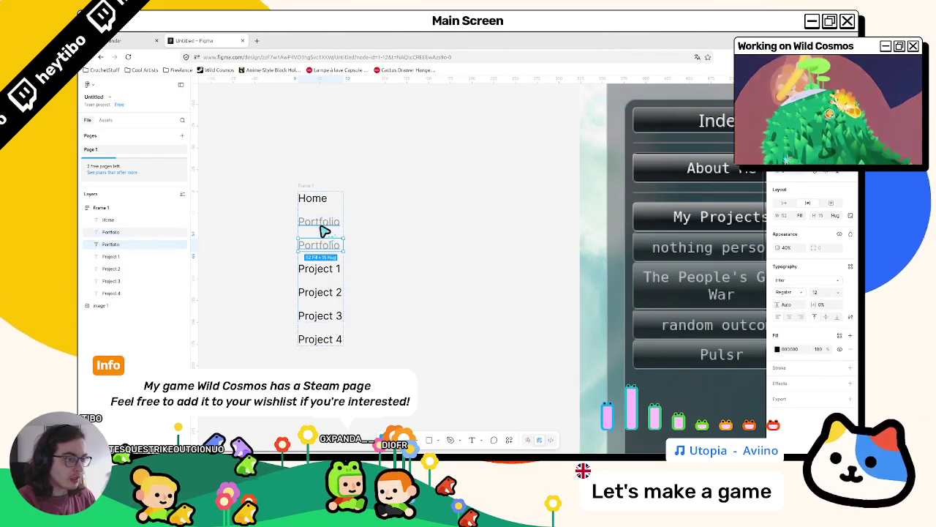
mouse_move(324, 224)
left_mouse_down()
mouse_move(324, 194)
mouse_move(318, 205)
left_mouse_up()
double_click(318, 205)
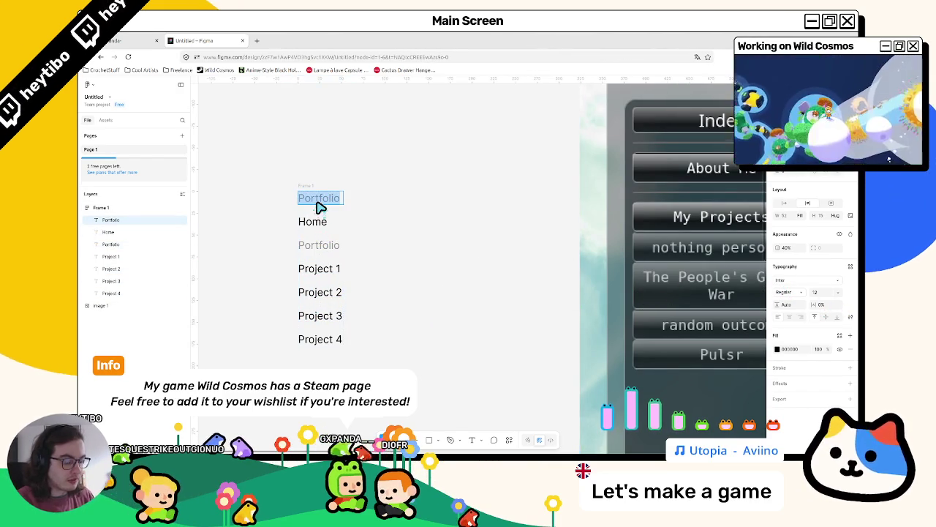
left_click(146, 40)
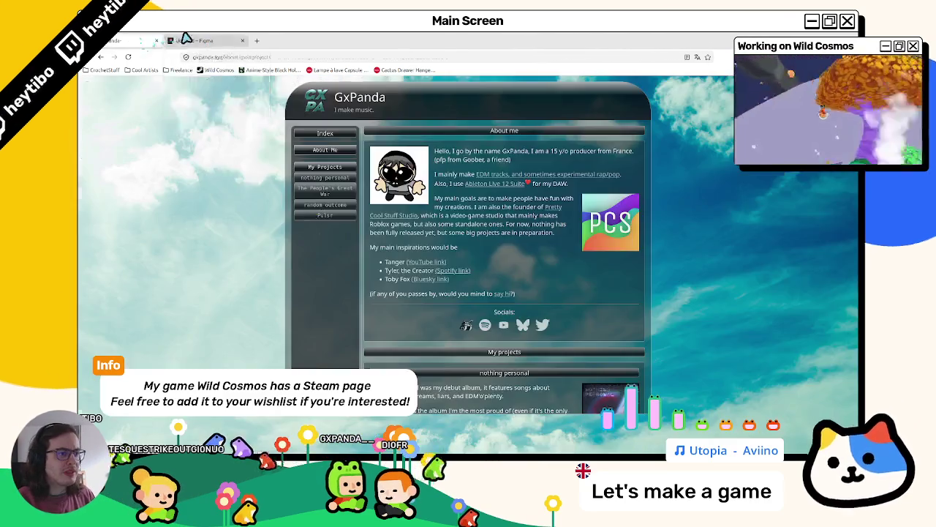
left_click(194, 40)
type("Index")
Step: Select the Project 1–4 labels and open the advanced Type settings
left_click(324, 223)
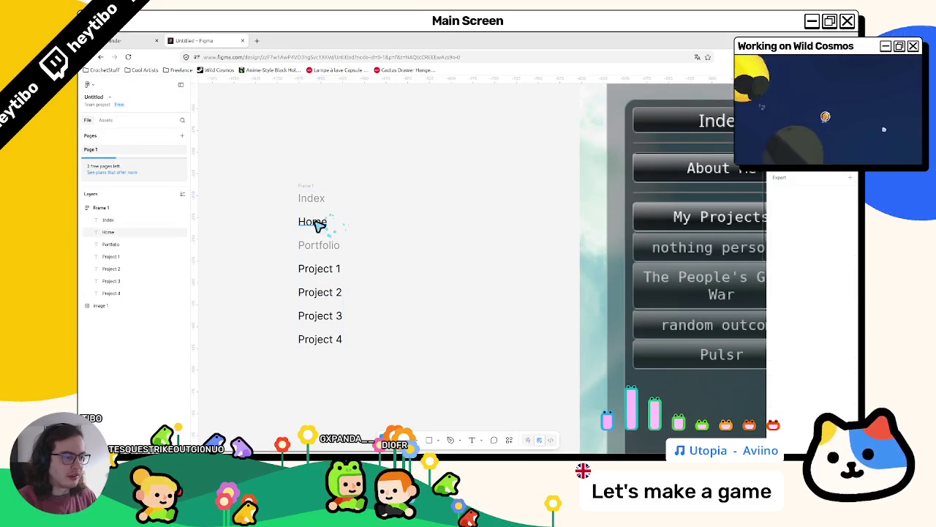
left_click(311, 269, "shift")
left_click(313, 333, "shift")
left_click(313, 347)
left_click(313, 337)
left_click(315, 316, "shift")
left_click(320, 271, "shift")
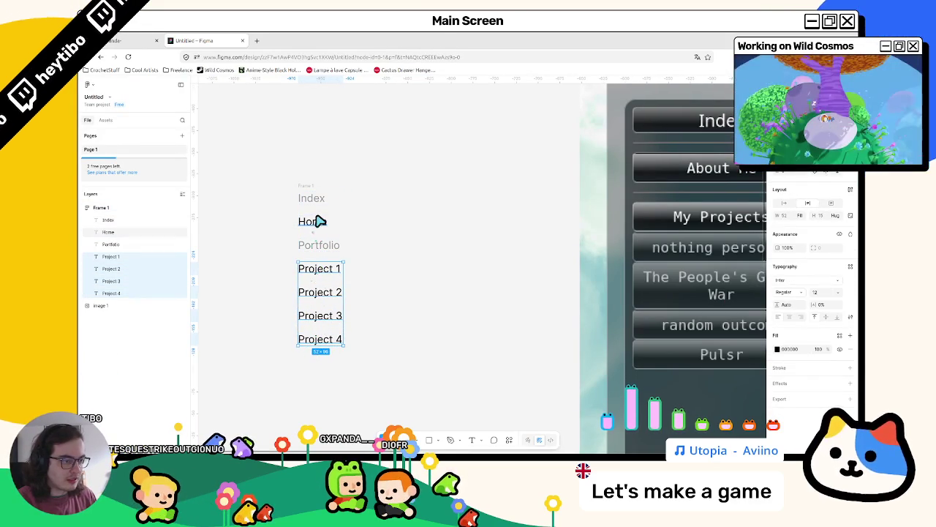
left_click(850, 316)
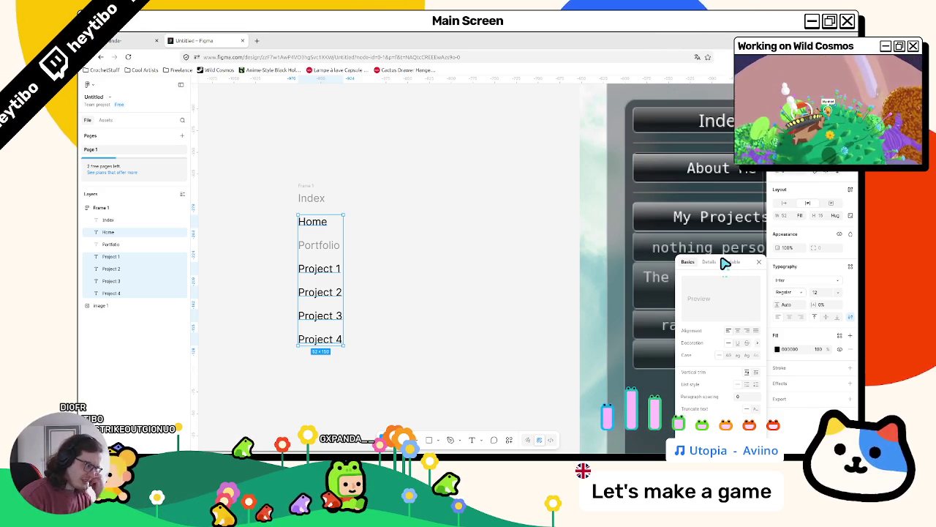
Step: Try bulleted and numbered list styles, then set the list style back to none
left_click(749, 385)
left_click(756, 385)
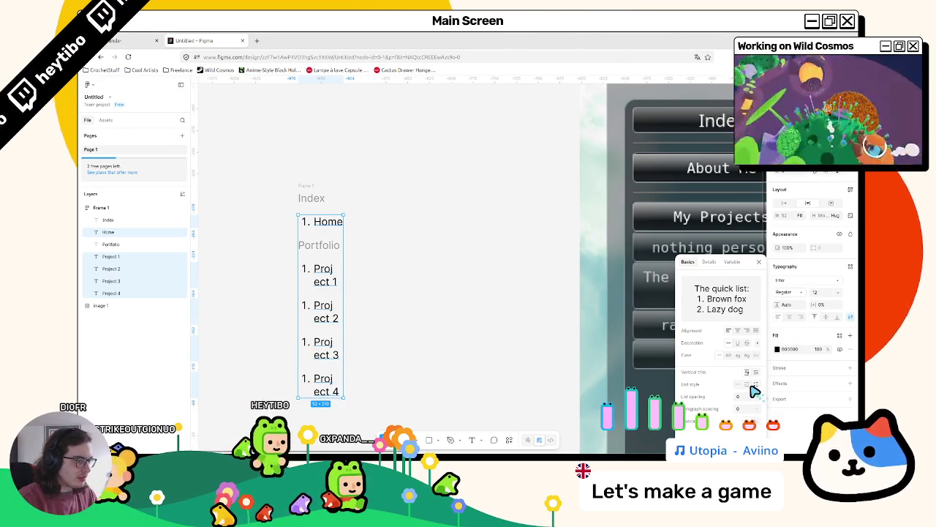
left_click(741, 385)
left_click(513, 329)
Step: Indent Project 1 through Project 4 slightly beneath Portfolio in Frame 1
left_click(339, 278)
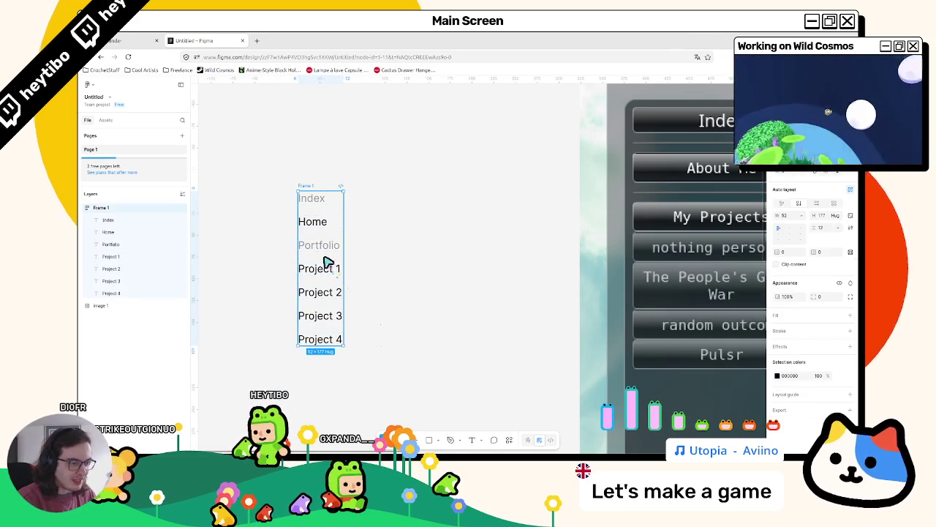
left_click(346, 272)
left_click(310, 194)
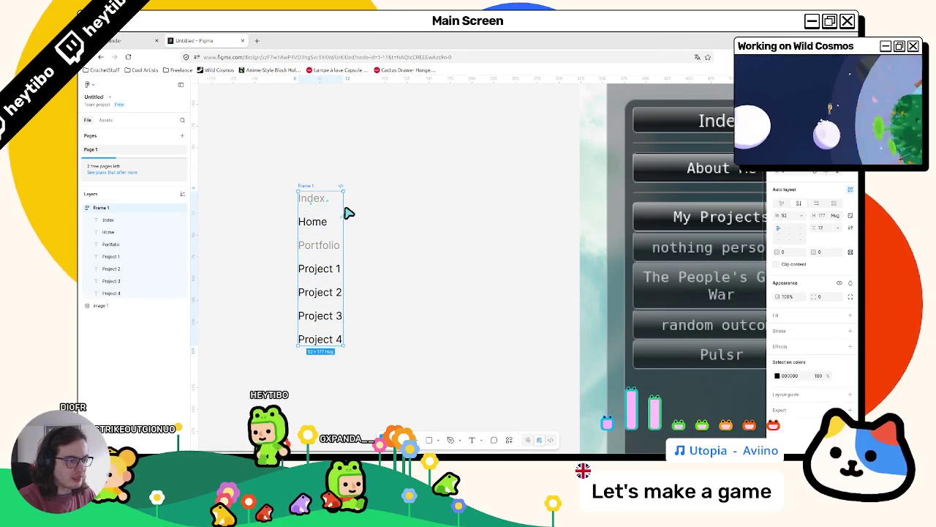
left_click(318, 196)
left_click(324, 268)
key("Return")
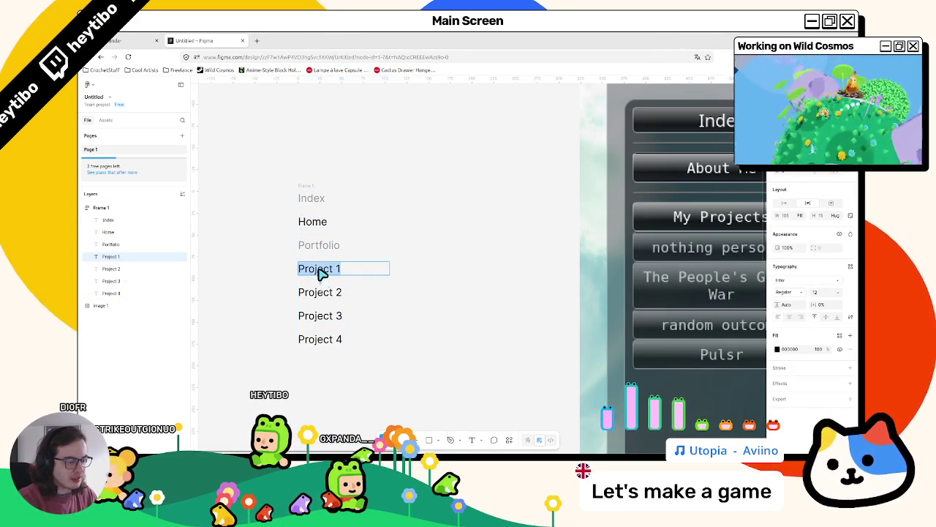
key("Escape")
key("Tab")
left_click(319, 272)
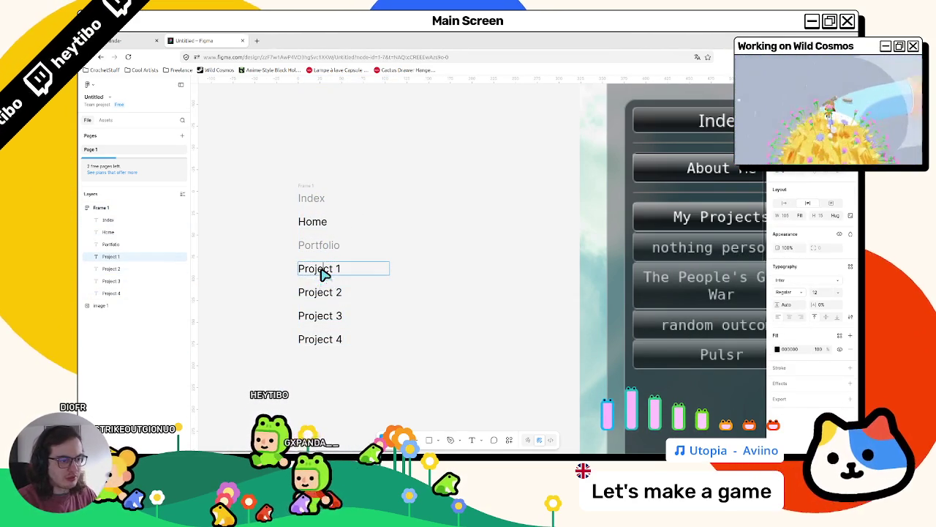
left_click(314, 293)
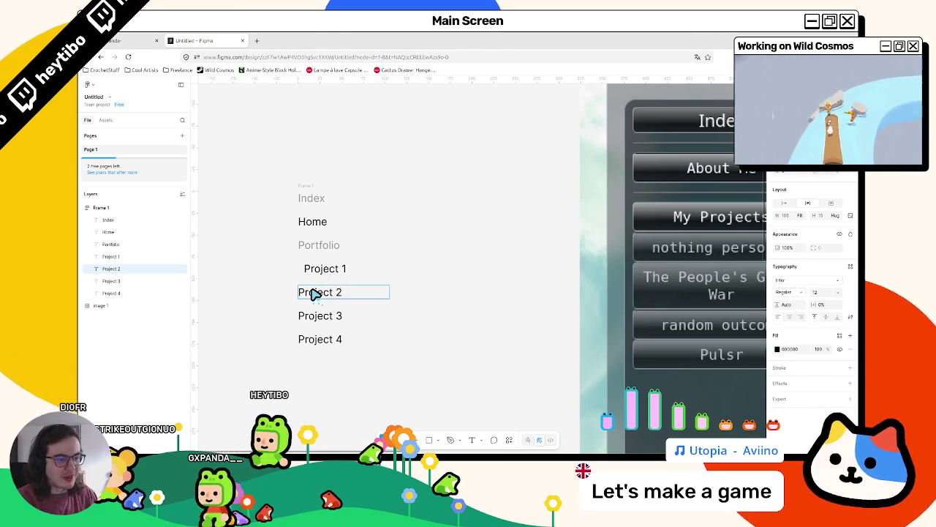
left_click(313, 319)
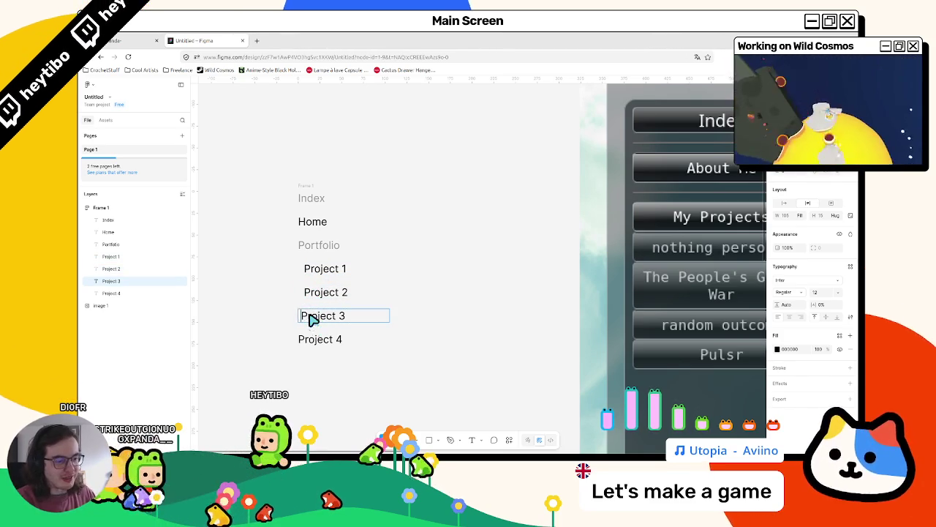
left_click(321, 343)
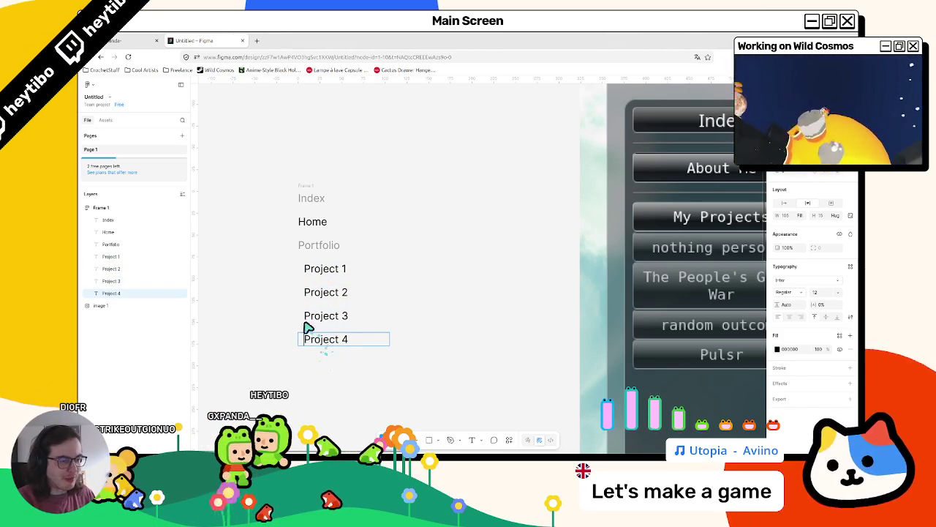
left_click(306, 222)
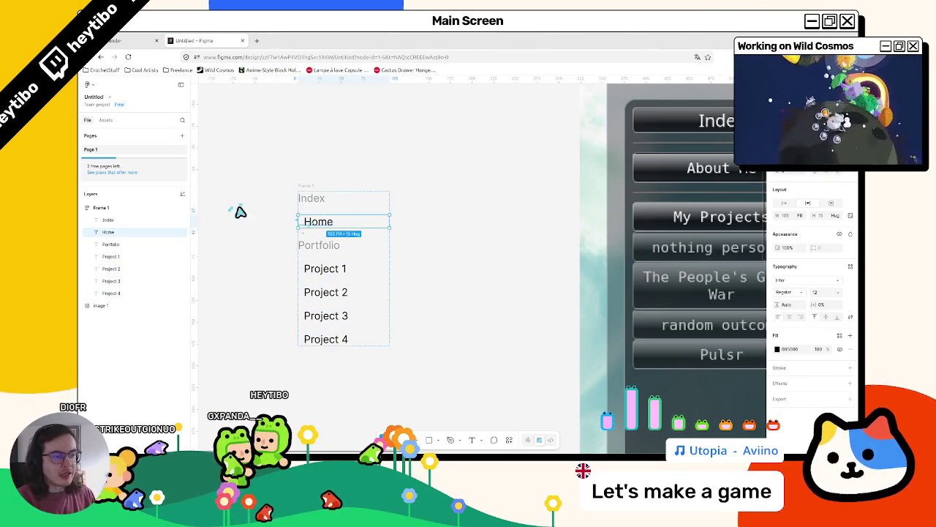
Step: Select the Index and Portfolio labels and check their font size, leaving it unchanged
scroll(359, 157, "down", 2)
left_click(329, 225)
left_click(323, 188, "shift")
left_click(838, 293)
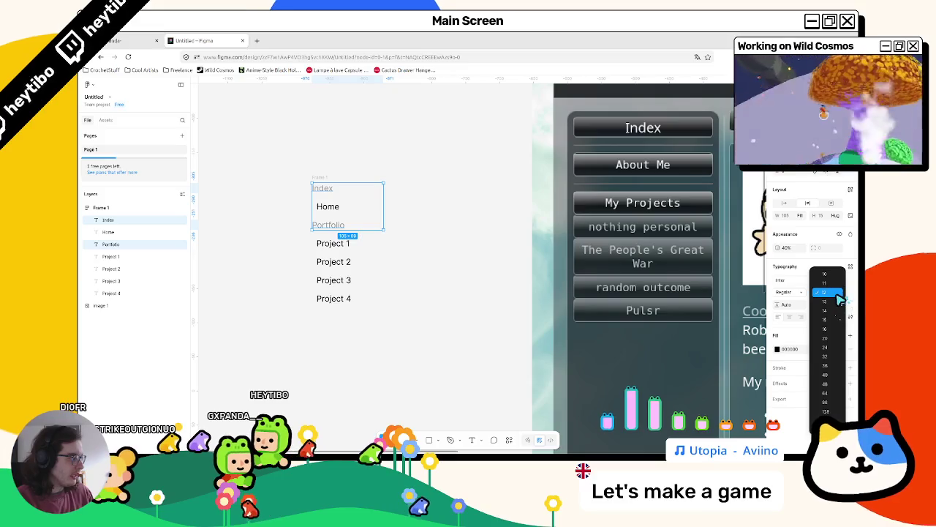
key("Escape")
Step: Set Home and Project 1–4 to 14 px text, then bring the GxPanda website tab forward
mouse_move(329, 229)
left_mouse_down()
mouse_move(331, 284)
mouse_move(325, 247)
left_mouse_up()
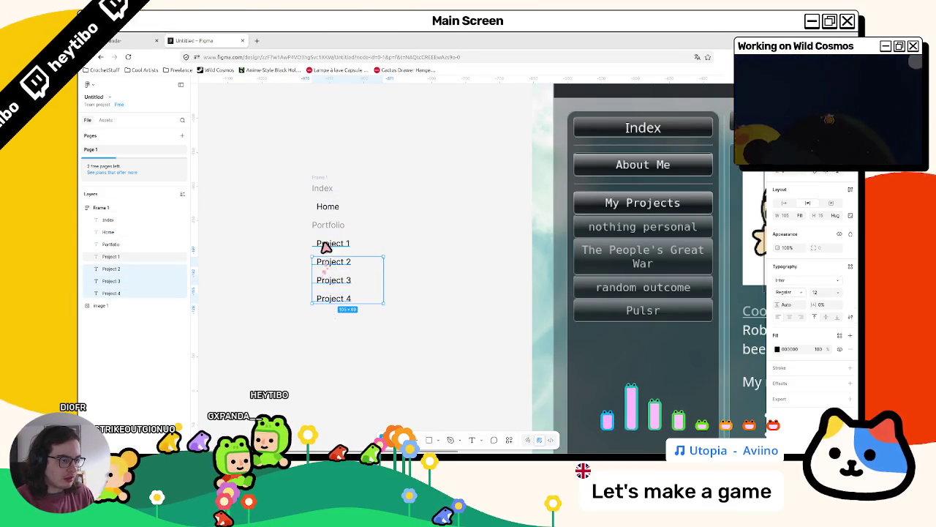
left_click(838, 294)
left_click(825, 311)
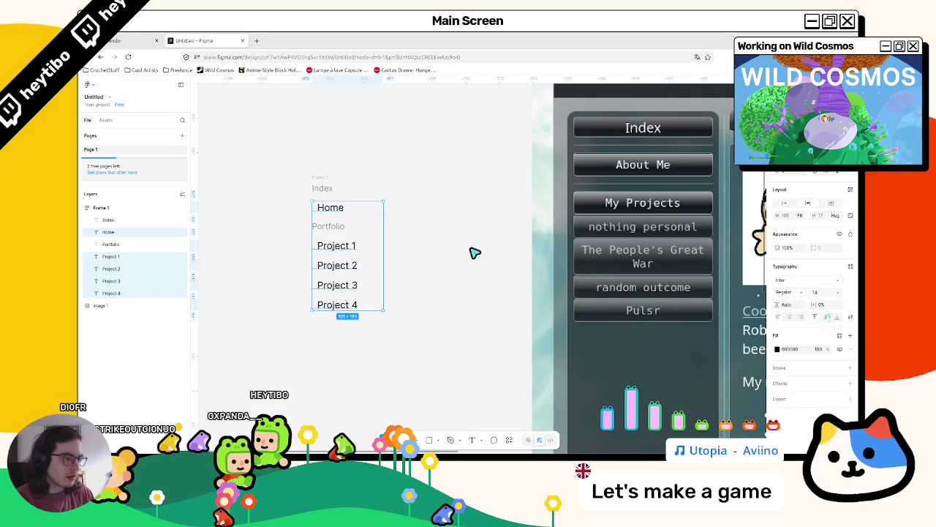
left_click(309, 220)
left_click(281, 203)
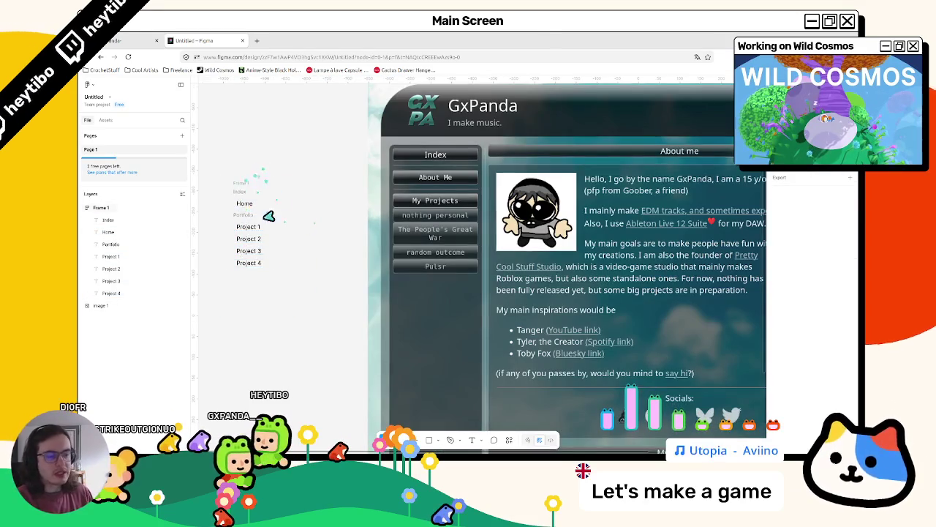
mouse_move(140, 38)
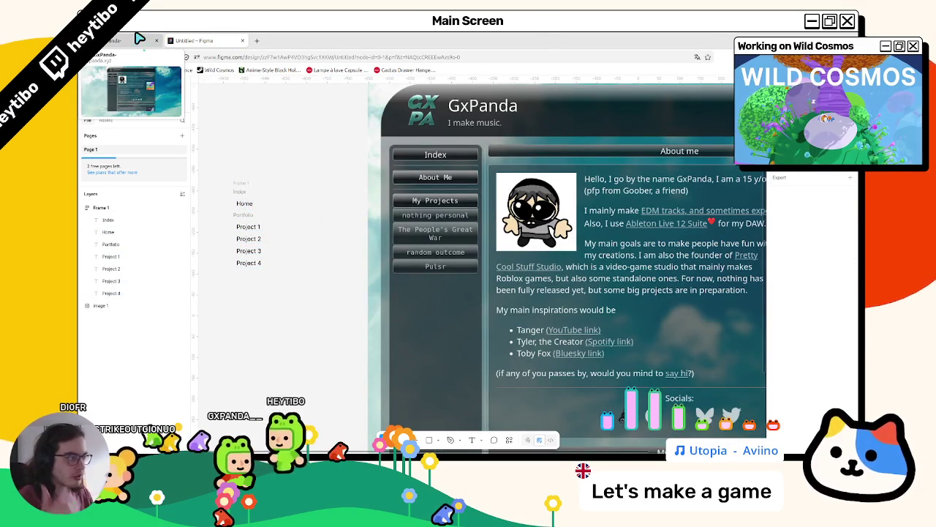
left_click(140, 39)
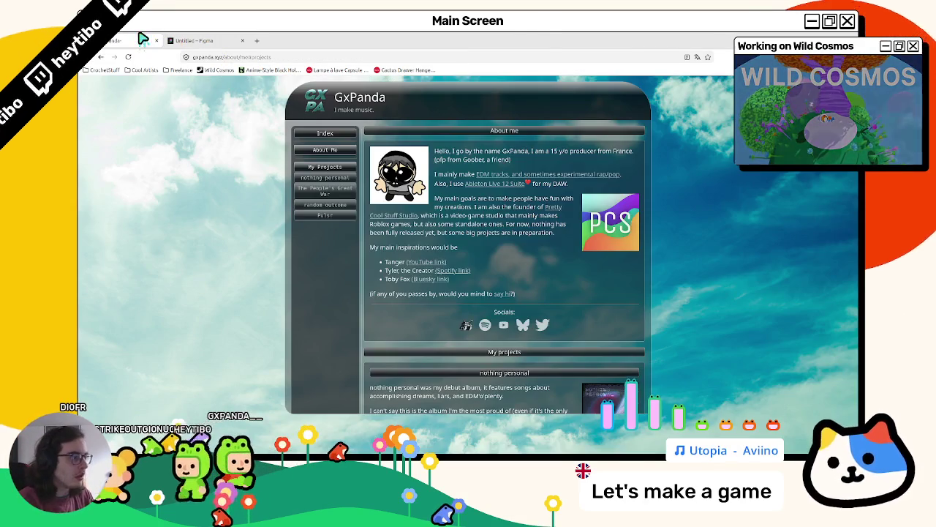
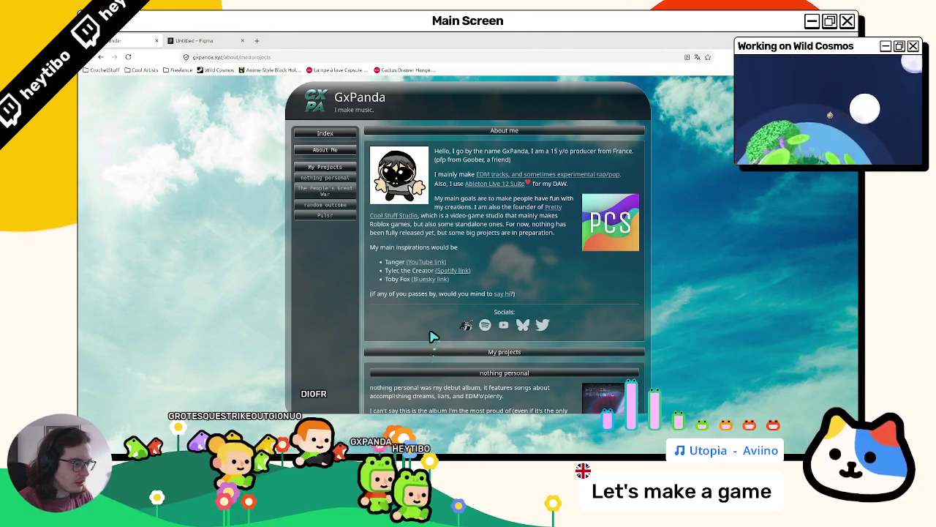
Step: Scroll the About me page and highlight the 'nothing personal' description text
scroll(432, 337, "down", 3)
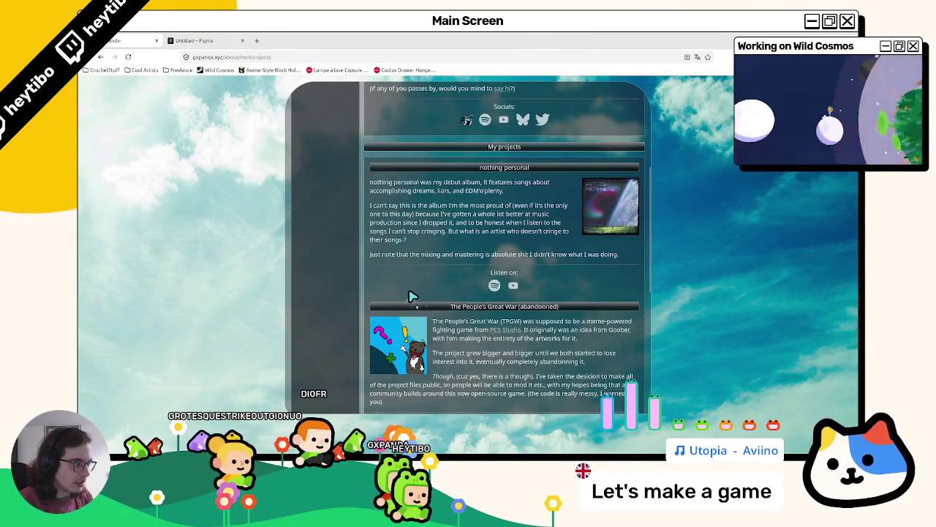
left_click_drag(457, 191, 459, 235)
left_click(461, 193)
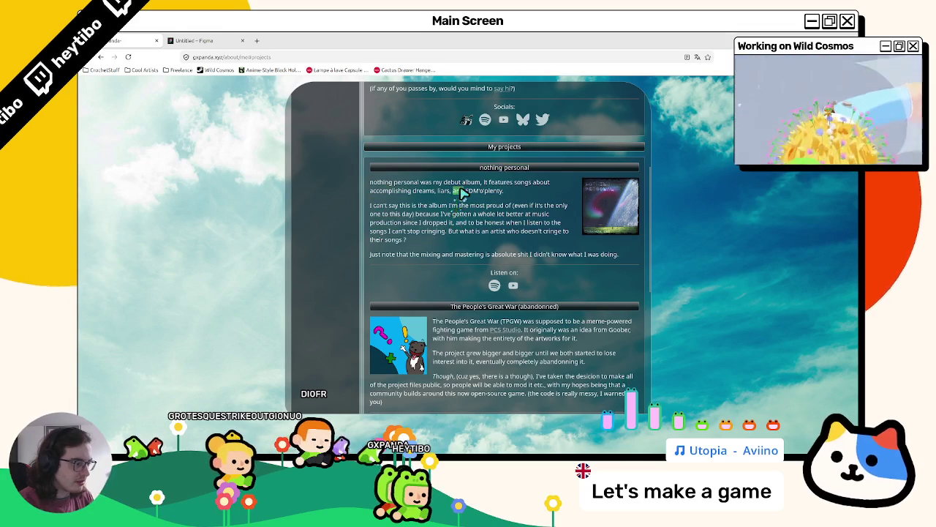
scroll(461, 193, "down", 2)
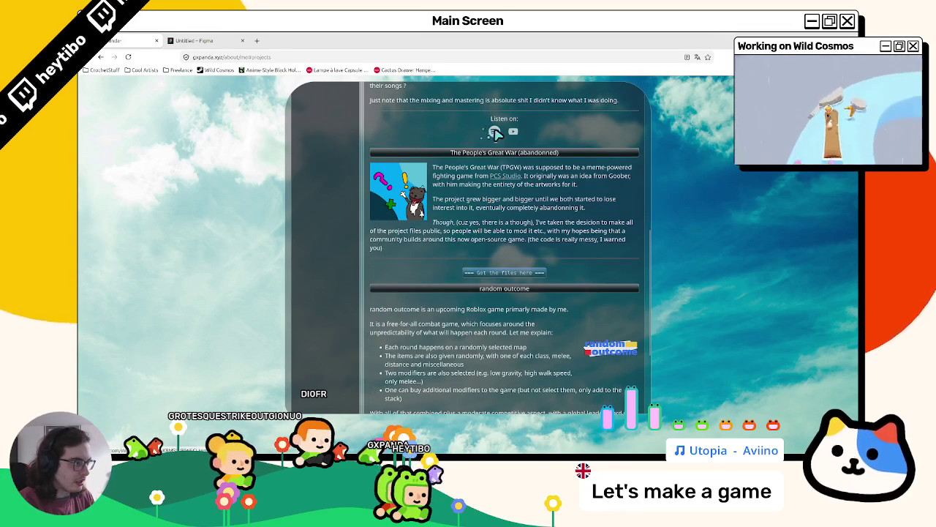
scroll(497, 144, "up", 2)
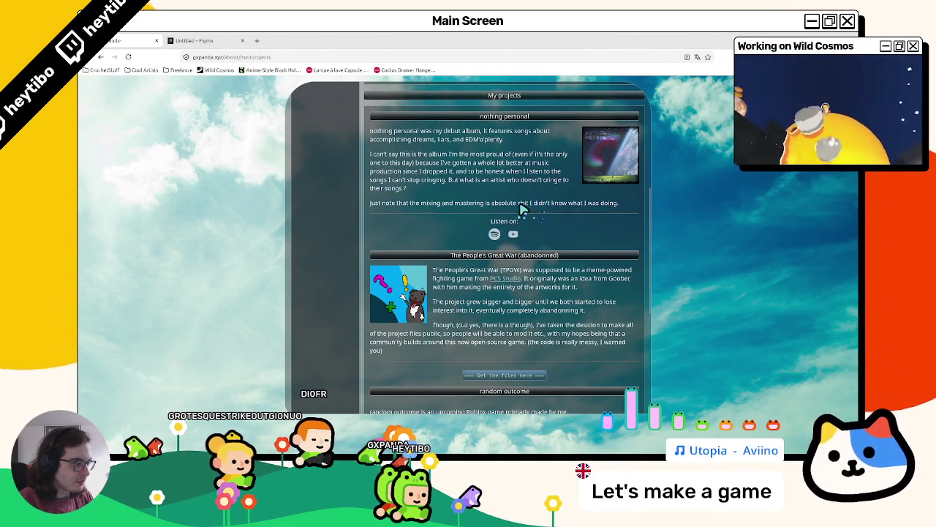
scroll(515, 215, "down", 2)
Step: Open The People's Great War project files, then close the GitHub page and return to GxPanda
left_click(502, 273)
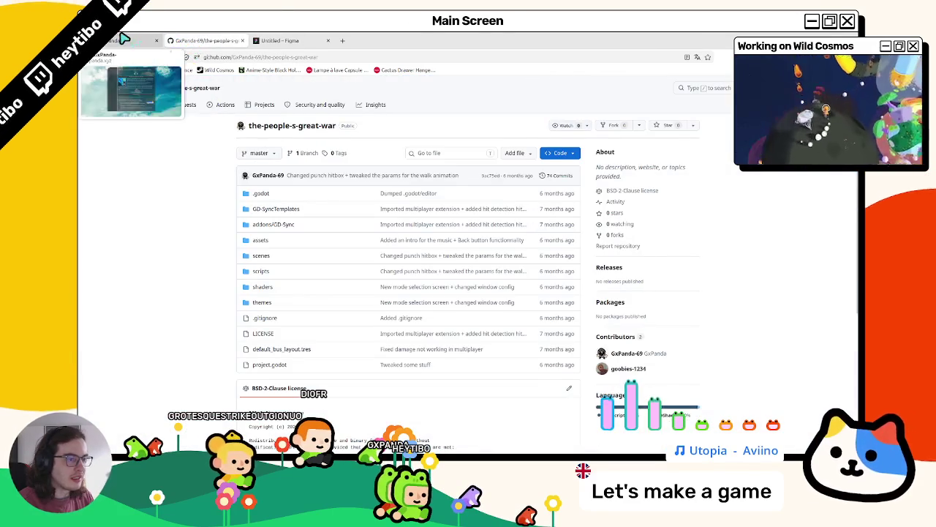
scroll(271, 218, "down", 2)
scroll(271, 218, "up", 2)
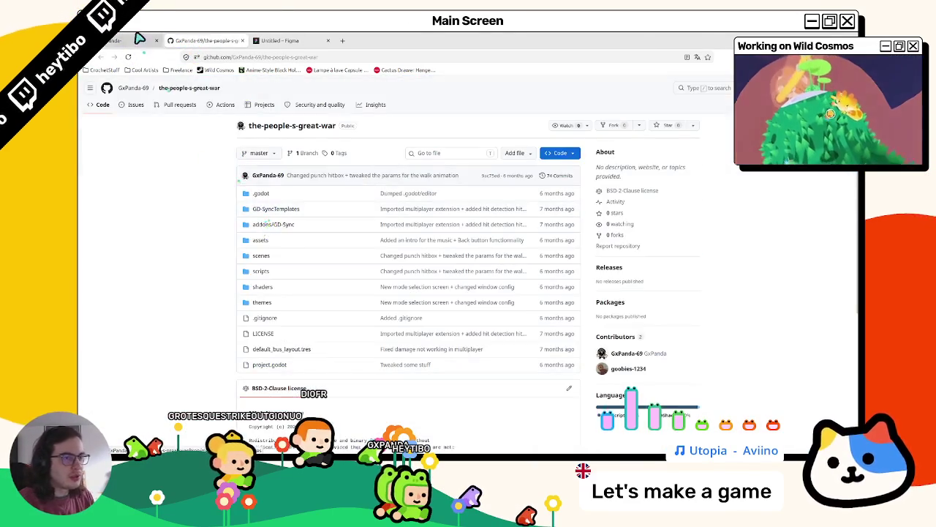
left_click(139, 39)
middle_click(203, 38)
Step: Select the GxPanda title and tagline text and bring up its copy options
scroll(492, 243, "down", 2)
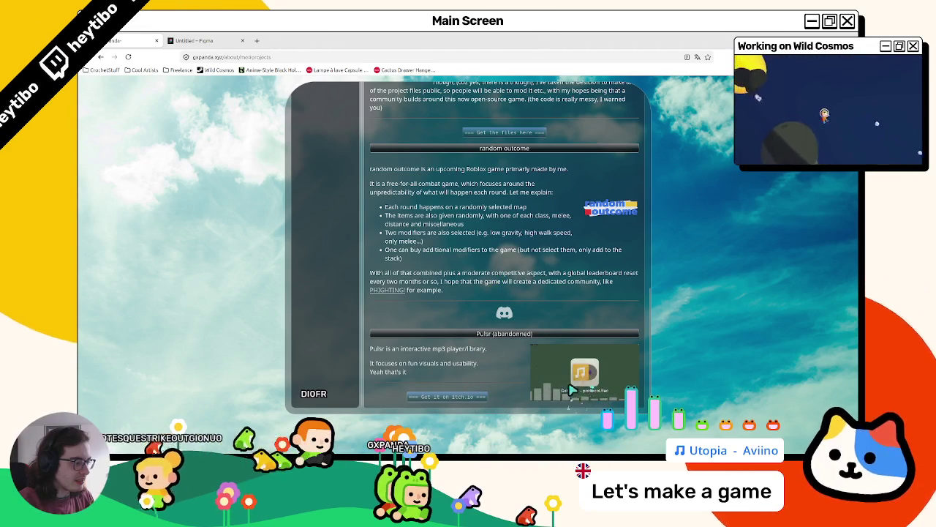
scroll(579, 378, "up", 2)
scroll(558, 334, "up", 8)
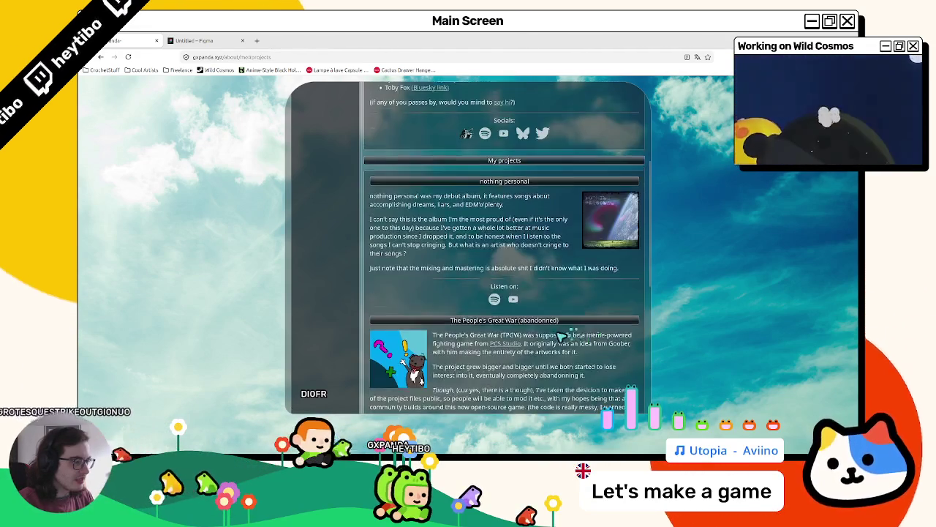
scroll(558, 335, "down", 3)
scroll(554, 339, "up", 3)
scroll(554, 339, "up", 1)
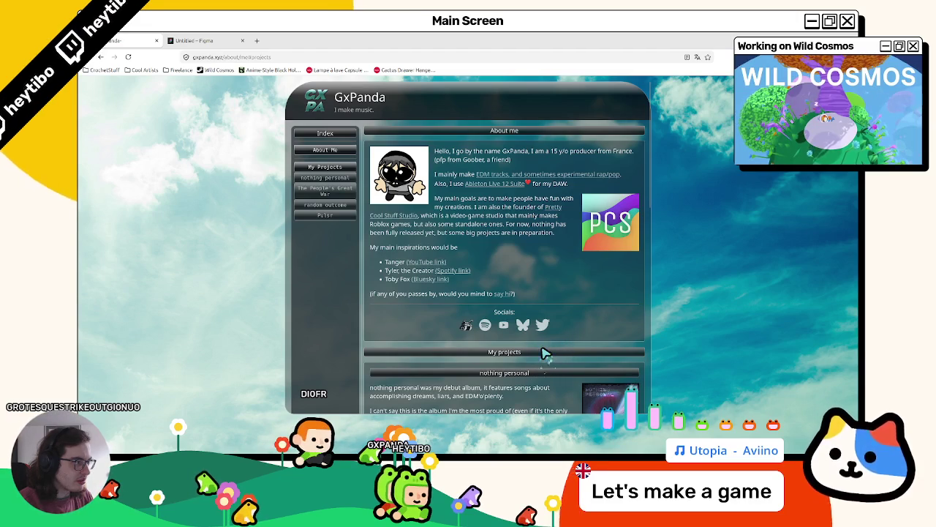
mouse_move(349, 114)
left_mouse_down()
mouse_move(349, 100)
mouse_move(350, 113)
mouse_move(358, 106)
mouse_move(322, 106)
mouse_move(383, 110)
left_mouse_up()
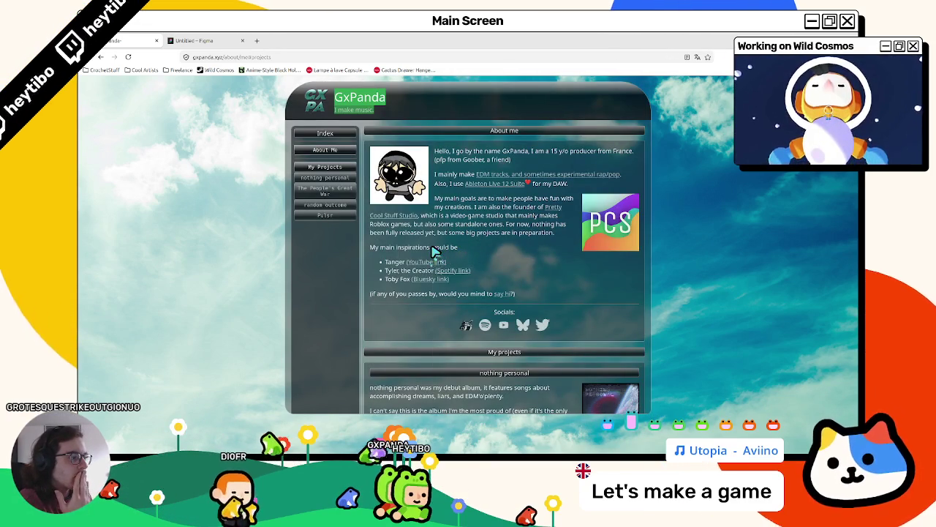
right_click(434, 250)
left_click(472, 213)
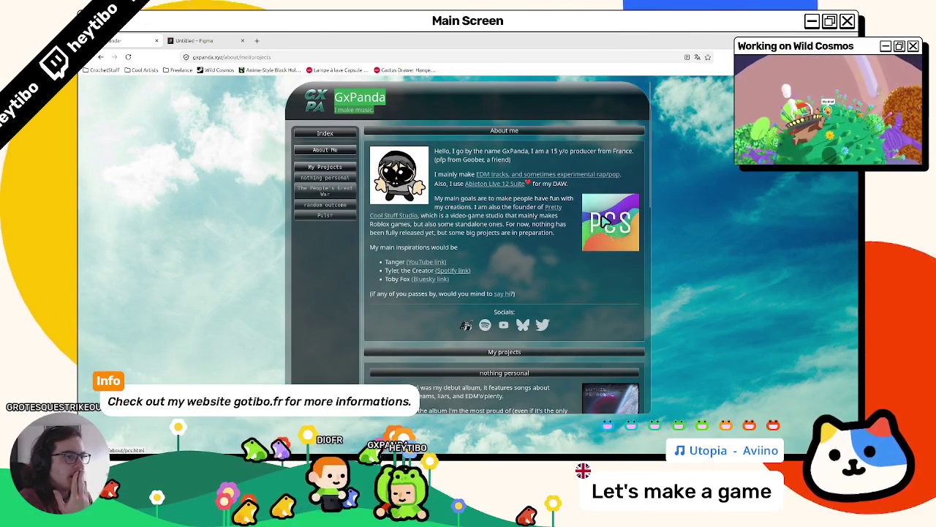
Step: Visit the Pretty Cool Stuff studio page, then return and select the My main goals paragraph
left_click(605, 222)
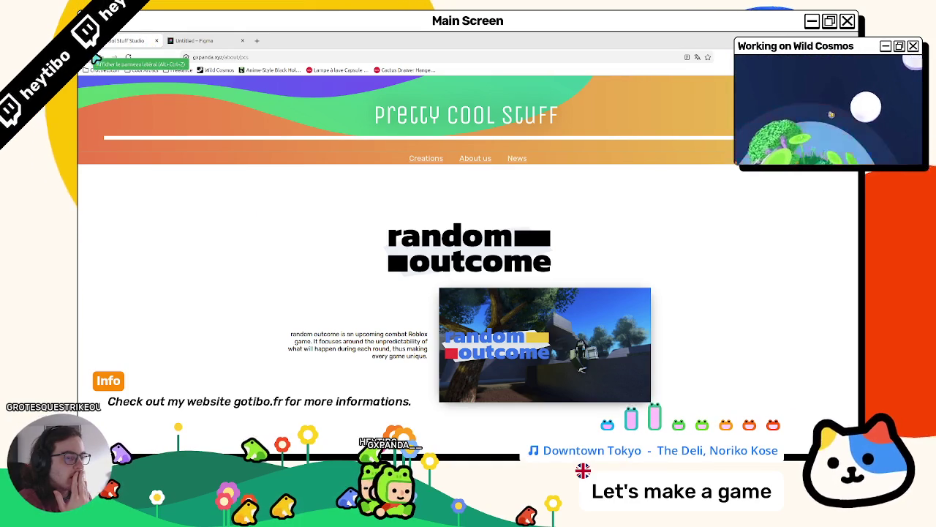
left_click(102, 57)
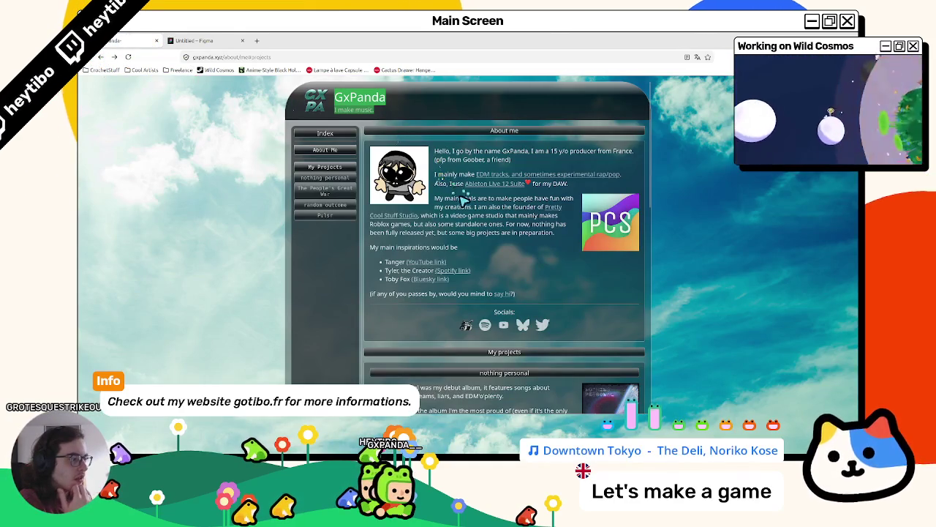
mouse_move(437, 200)
left_mouse_down()
mouse_move(534, 207)
mouse_move(409, 219)
mouse_move(521, 233)
mouse_move(408, 234)
mouse_move(504, 240)
mouse_move(464, 247)
mouse_move(507, 242)
left_mouse_up()
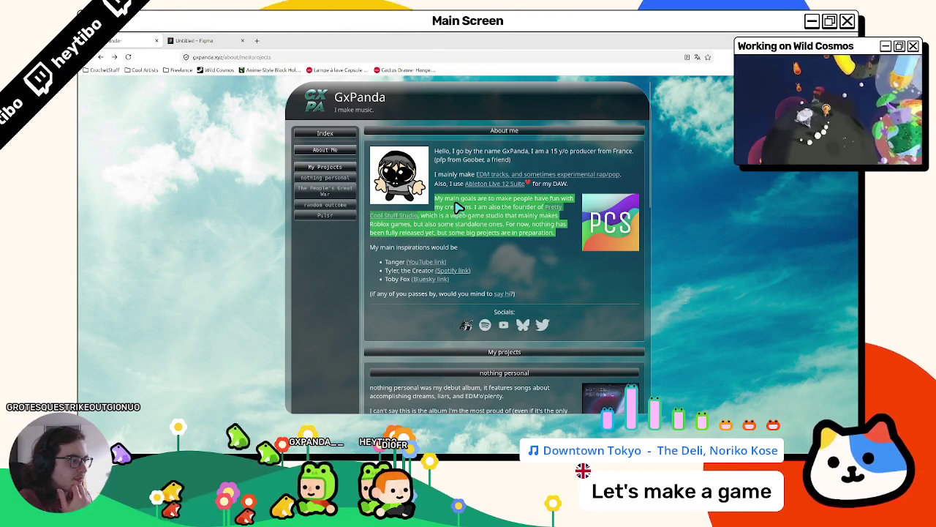
triple_click(468, 226)
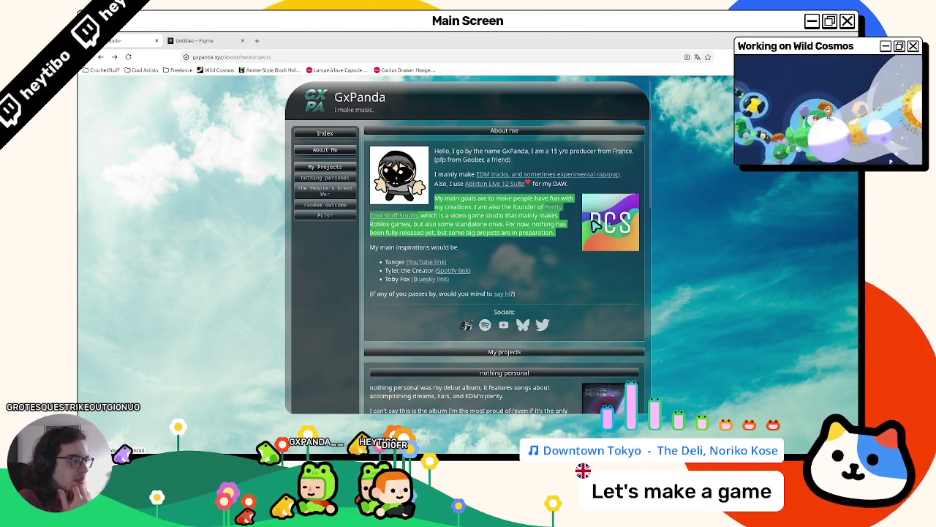
left_click(561, 260)
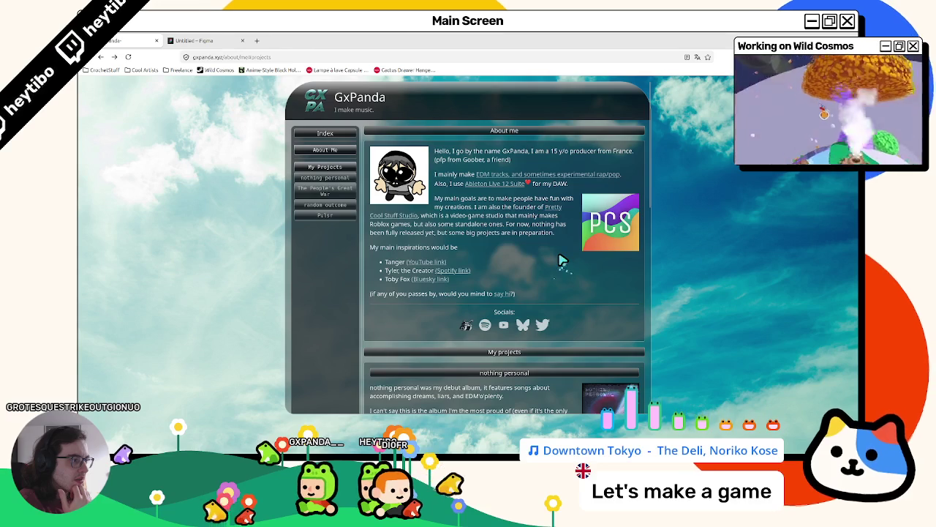
Step: In the Figma design, select the nav-list Frame 1 and apply Shift+A auto layout
scroll(416, 115, "down", 1)
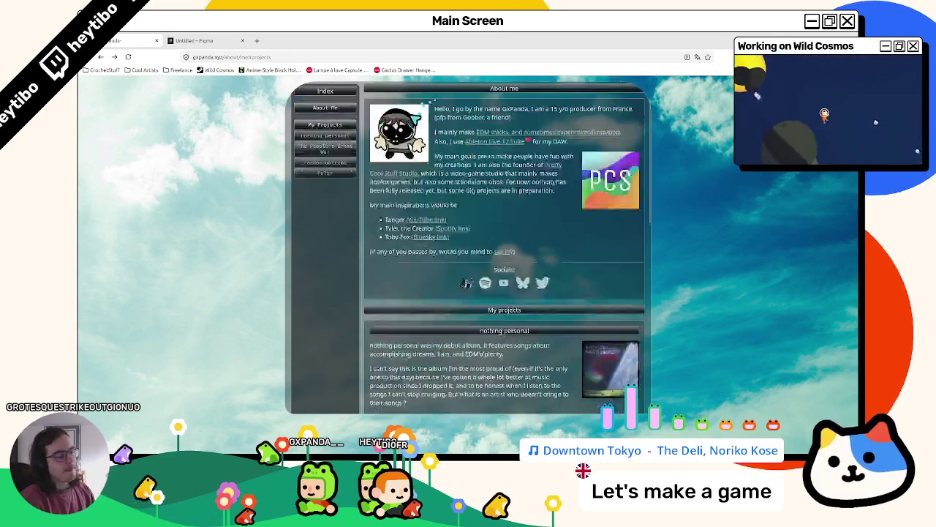
scroll(417, 120, "down", 10)
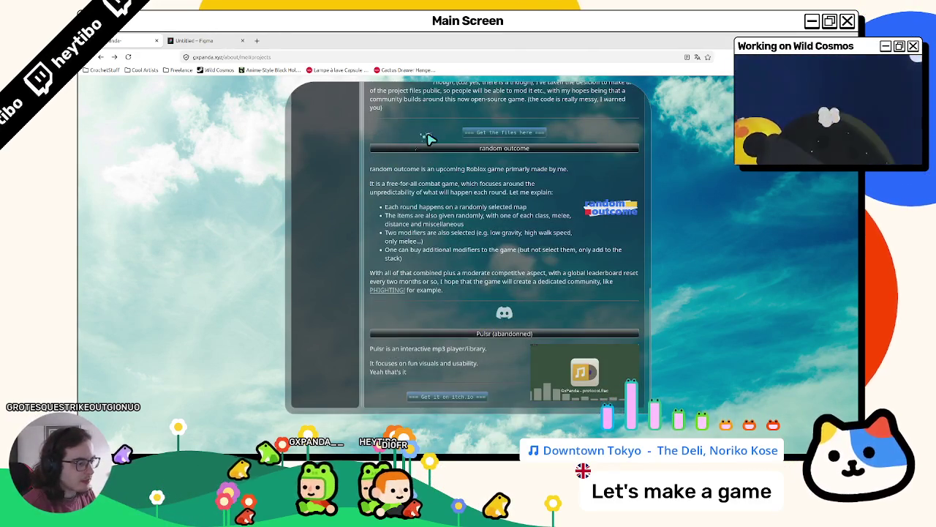
scroll(428, 138, "up", 10)
left_click(198, 40)
left_click(249, 212)
key("shift+a")
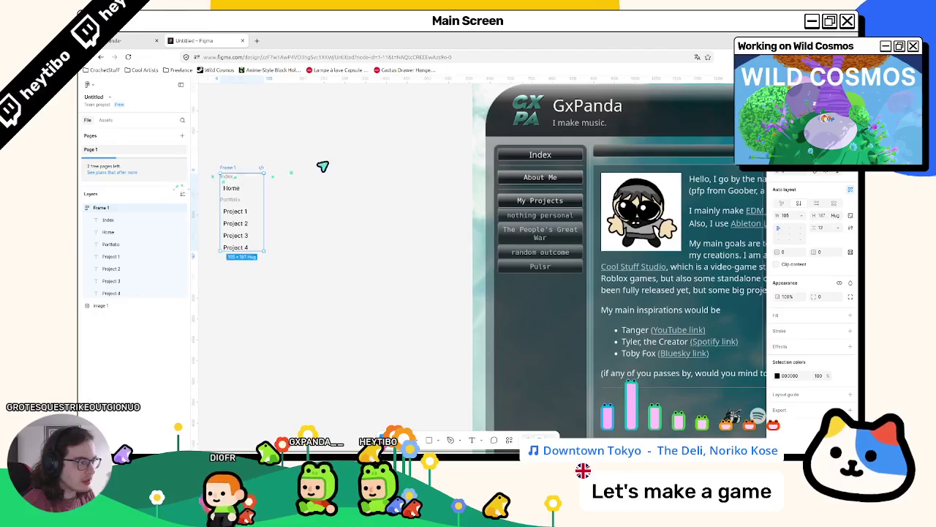
Step: Copy the profile picture image from the GxPanda site
scroll(317, 169, "down", 2)
key("Tab")
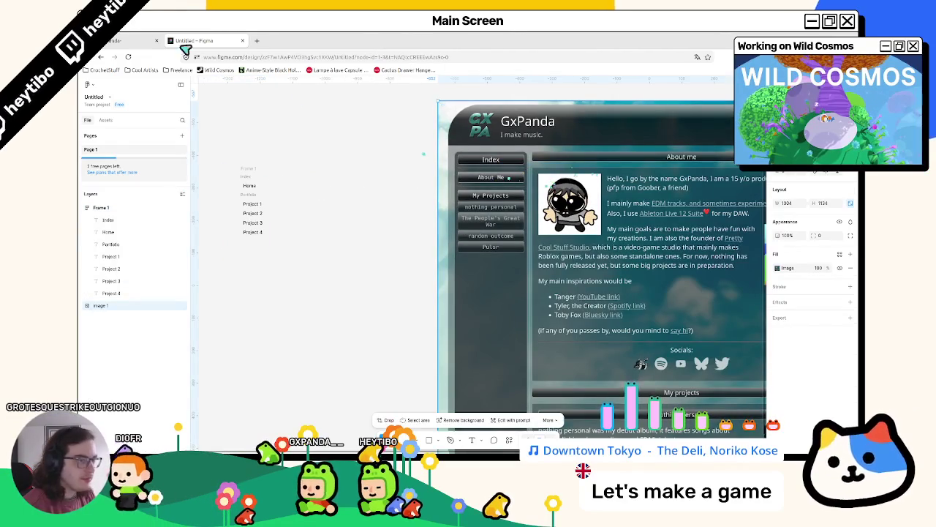
key("ctrl+shift+Tab")
right_click(401, 170)
left_click(417, 193)
Step: Paste the profile picture into Figma, resize it to about 183×177, and shift the screenshot right
key("ctrl+Tab")
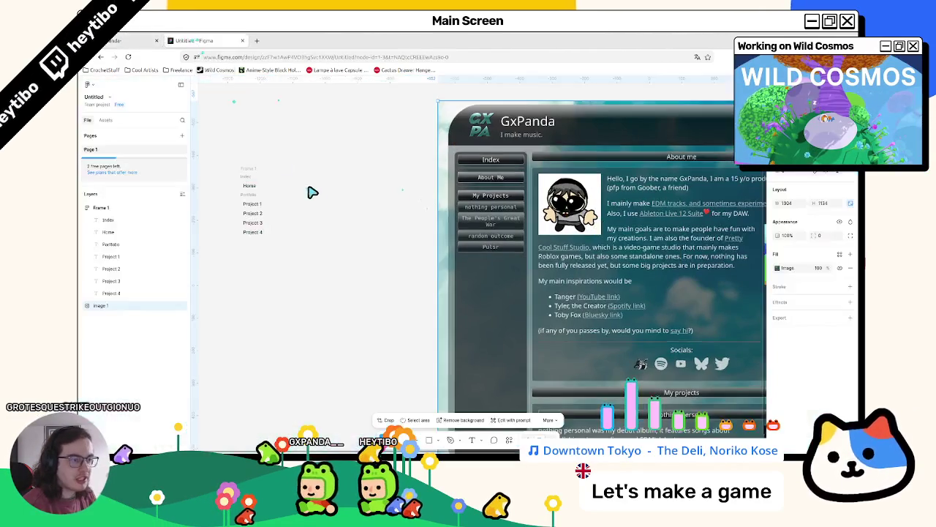
left_click(319, 198)
key("ctrl+v")
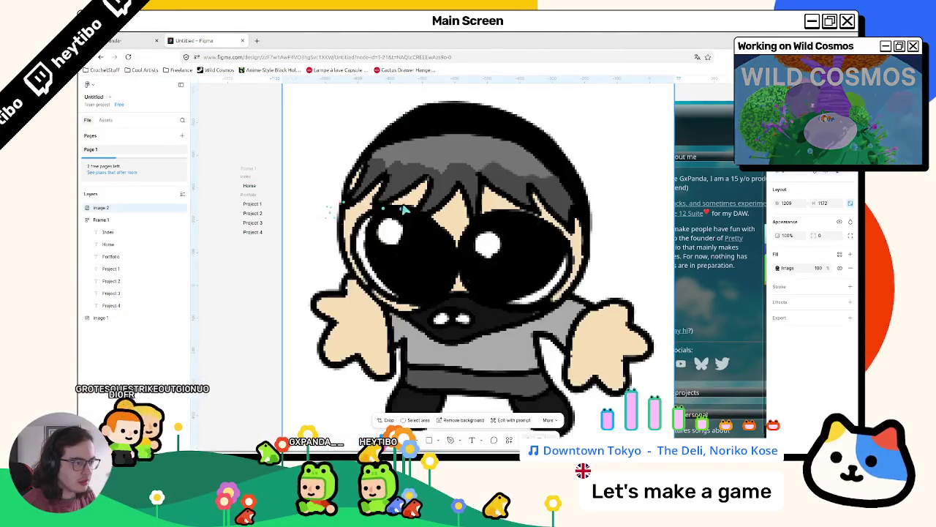
scroll(404, 207, "down", 3)
mouse_move(414, 268)
left_mouse_down()
mouse_move(409, 329)
mouse_move(533, 329)
mouse_move(387, 197)
mouse_move(373, 196)
left_mouse_up()
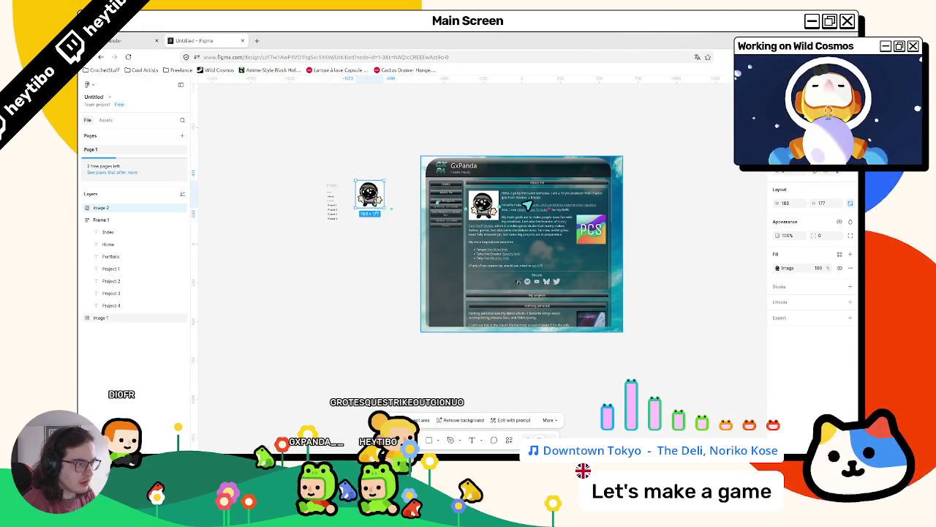
left_click_drag(512, 242, 586, 242)
left_click(124, 40)
Step: View the profile picture standalone at full size, close it, and inspect its page markup
right_click(422, 170)
left_click(422, 167)
left_click(224, 38)
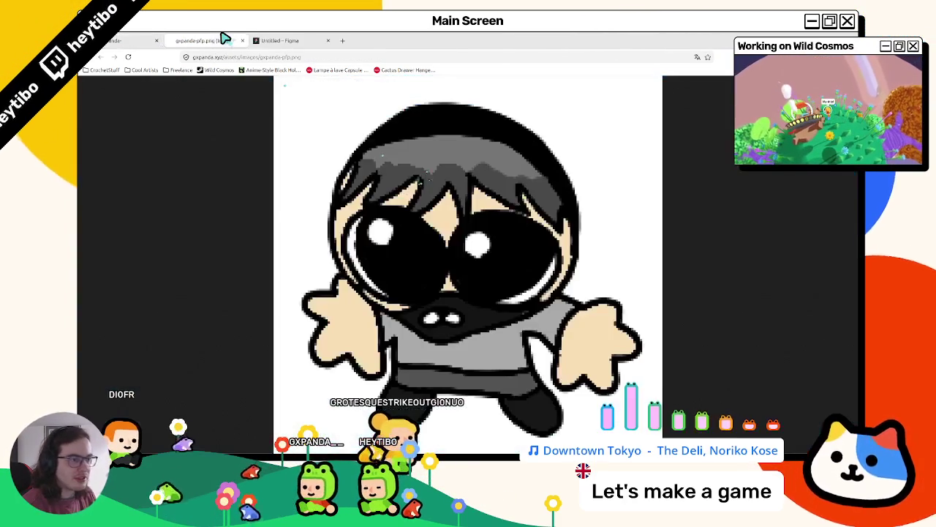
left_click(292, 109)
scroll(339, 223, "down", 1)
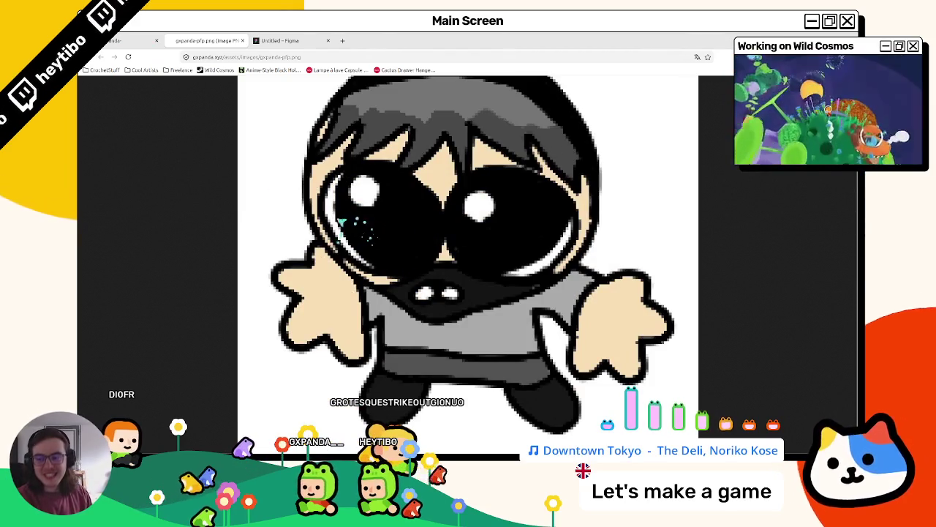
key("ctrl+w")
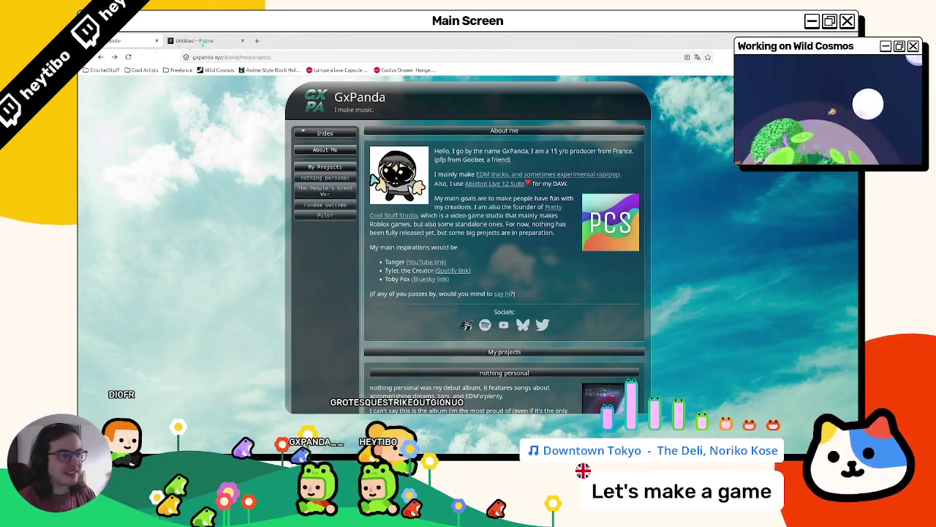
right_click(374, 152)
left_click(409, 277)
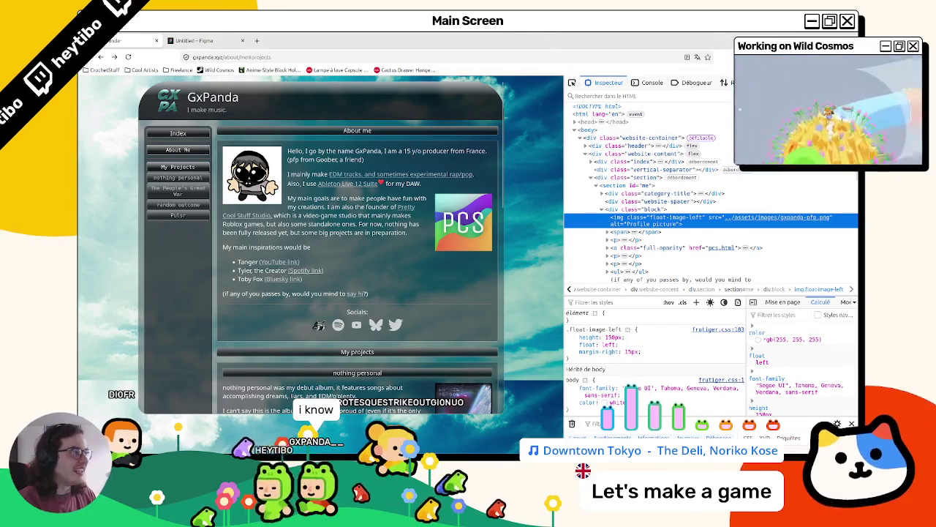
key("F12")
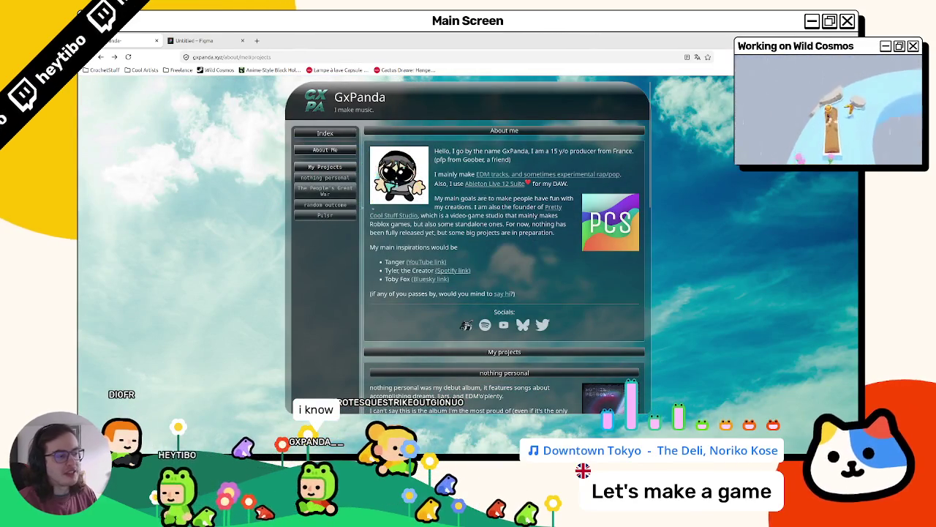
Step: Reopen the profile picture standalone, fit it to the window, then close the gxpanda-pfp.png tab
right_click(385, 168)
left_click(417, 175)
left_click(198, 41)
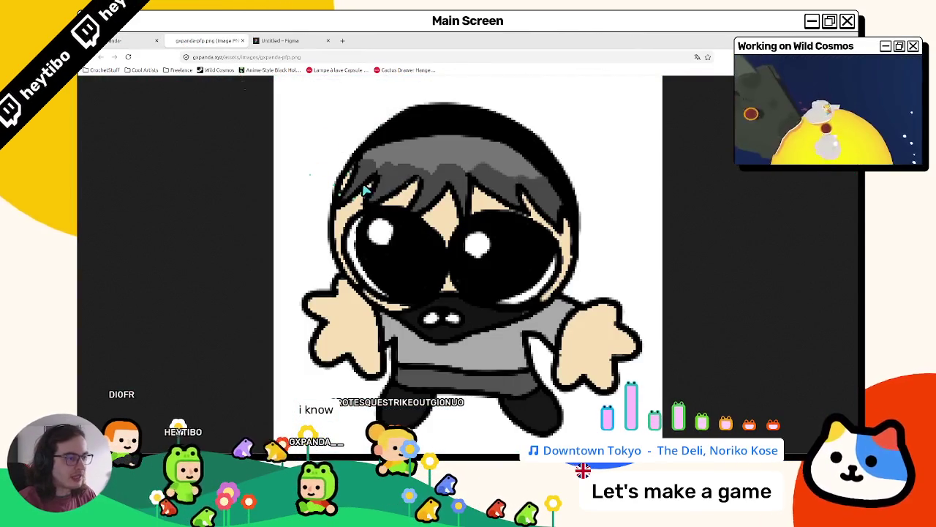
left_click(346, 152)
left_click(533, 146)
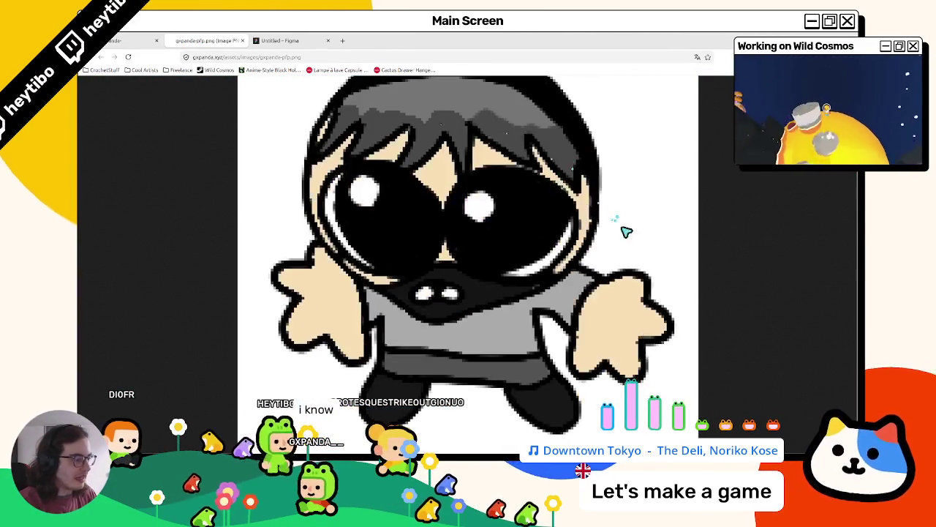
key("ctrl+w")
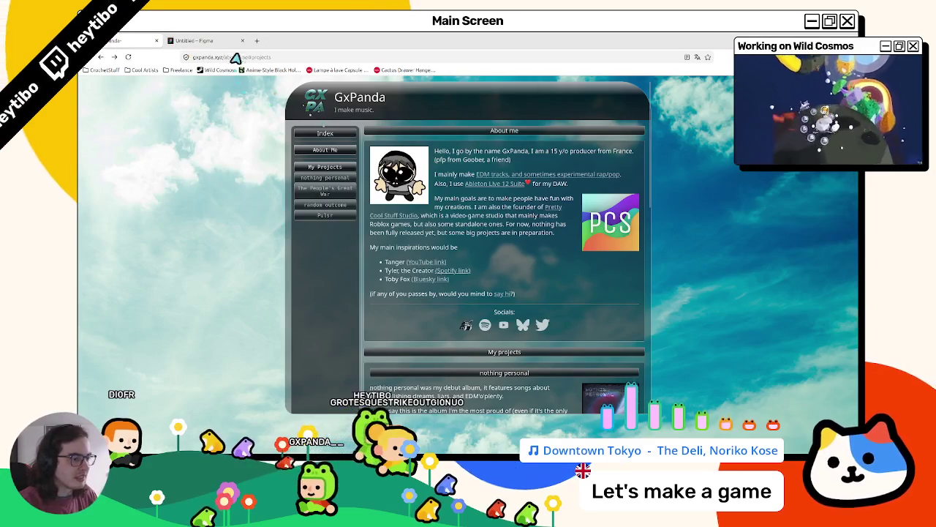
left_click(232, 40)
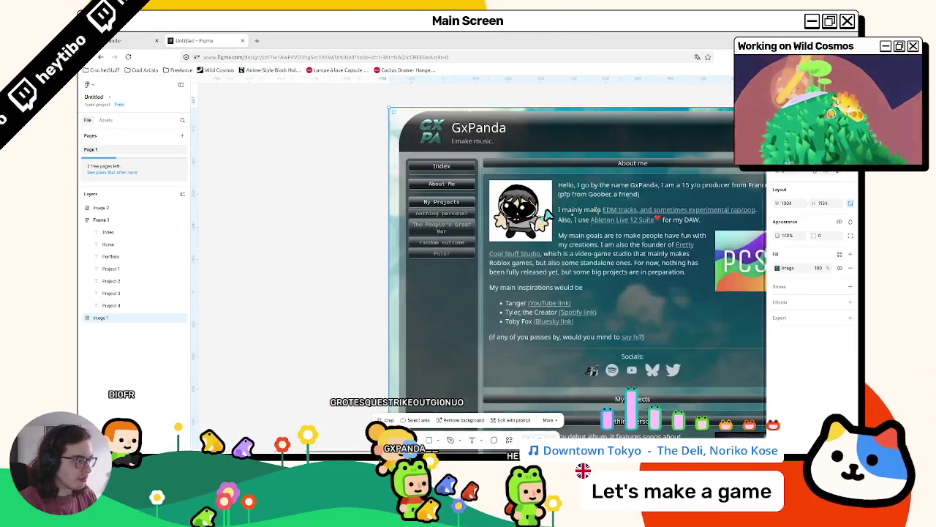
Step: Select the two About me intro paragraphs on the GxPanda site
key("ctrl+shift+Tab")
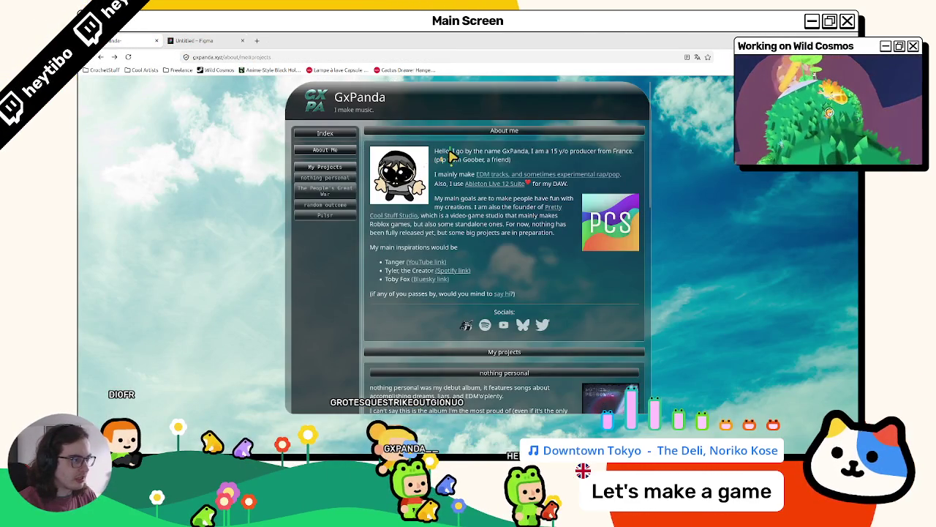
triple_click(451, 156)
left_click(441, 156)
left_click_drag(449, 160, 567, 188)
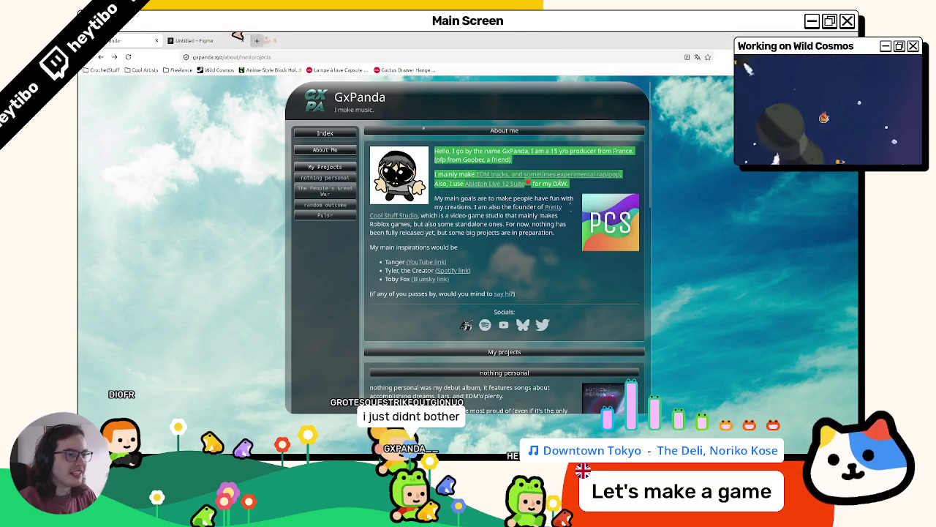
left_click(234, 40)
Step: Paste the intro paragraphs into a new Figma text box beside the profile picture
key("t")
left_click(489, 183)
key("ctrl+v")
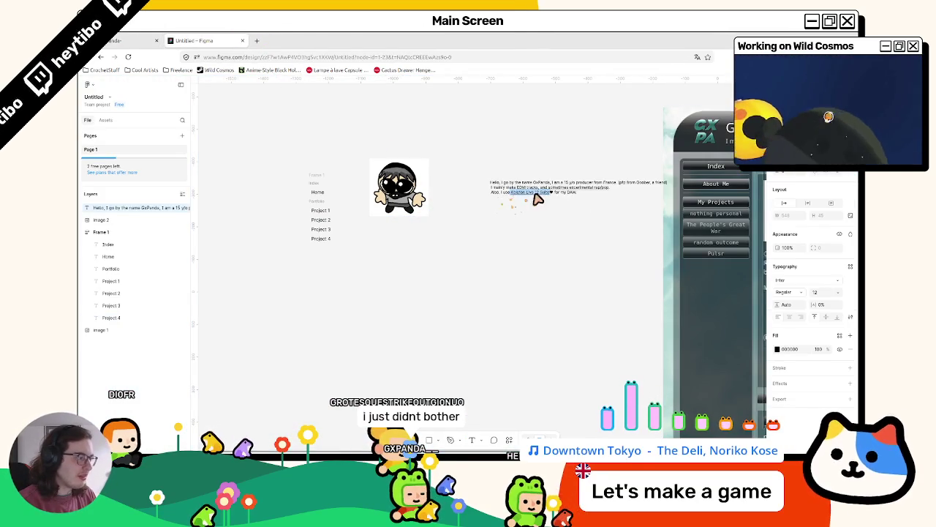
key("Escape")
mouse_move(669, 190)
left_mouse_down()
mouse_move(610, 176)
mouse_move(470, 184)
left_mouse_up()
Step: Join the bio's line breaks into one paragraph and add a period after 'a friend)'
double_click(460, 176)
scroll(461, 176, "up", 3)
left_click(423, 203)
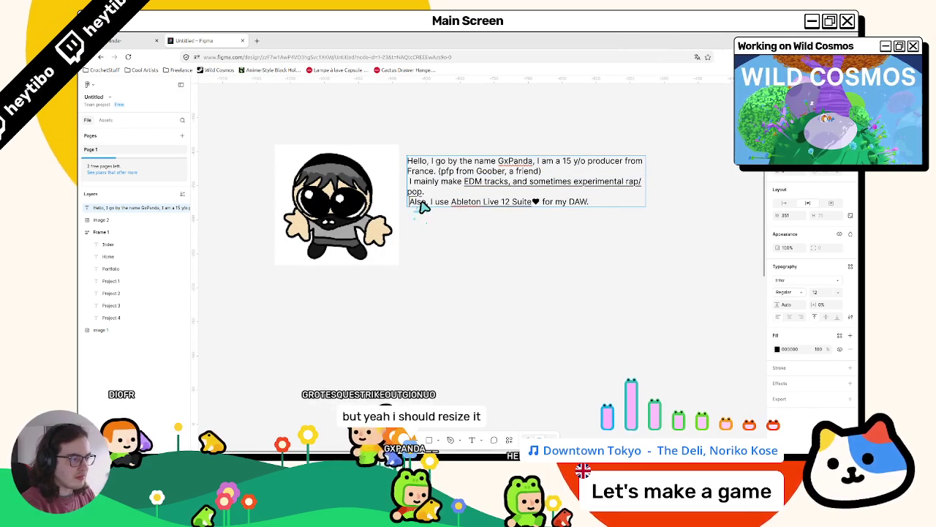
key("BackSpace")
key("BackSpace")
mouse_move(425, 191)
left_mouse_down()
mouse_move(410, 185)
mouse_move(425, 188)
left_mouse_up()
left_click(447, 189)
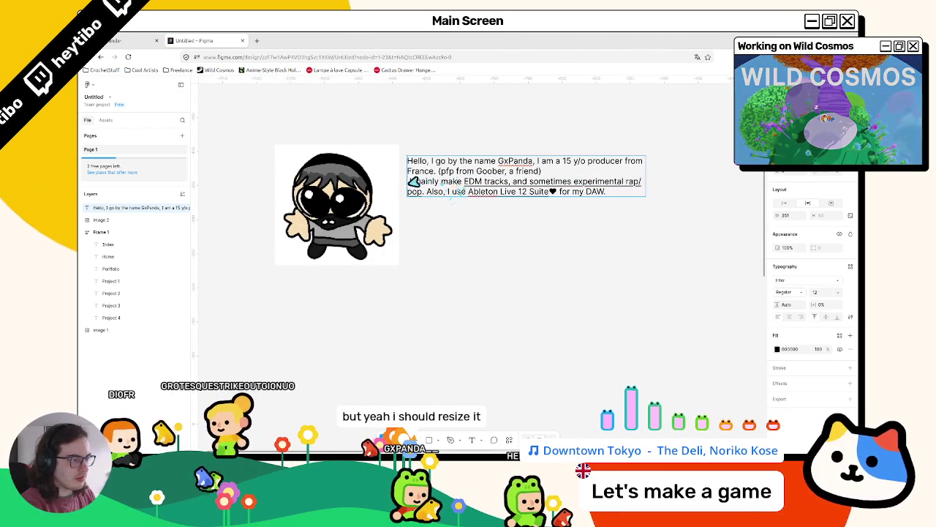
key("BackSpace")
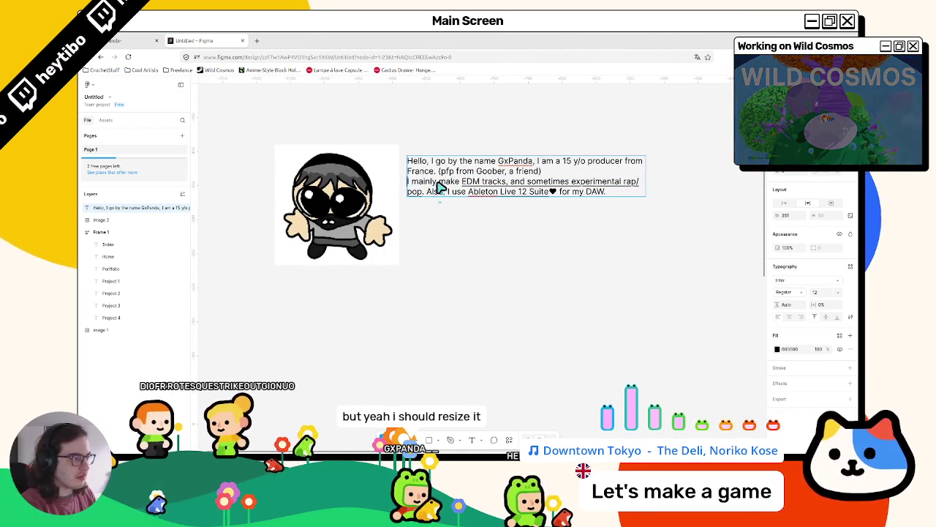
key("ctrl+z")
key("ctrl+shift+z")
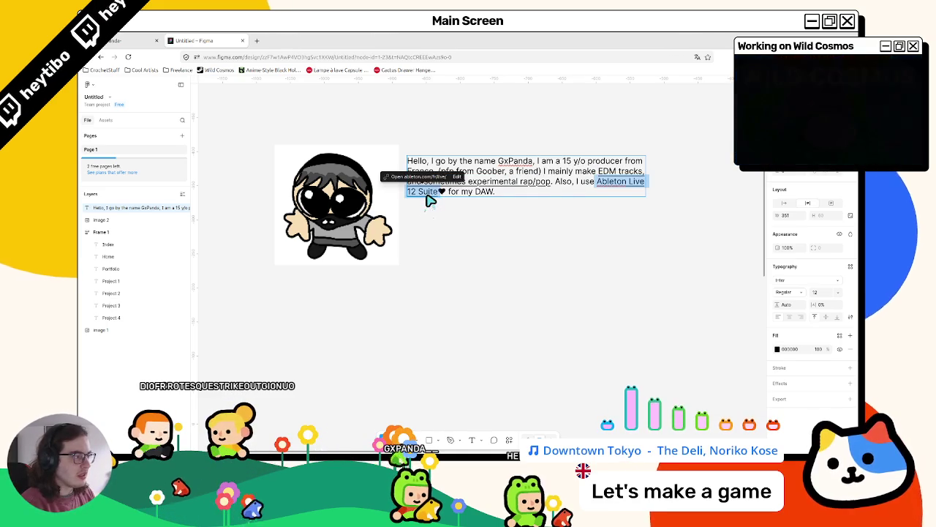
type(".")
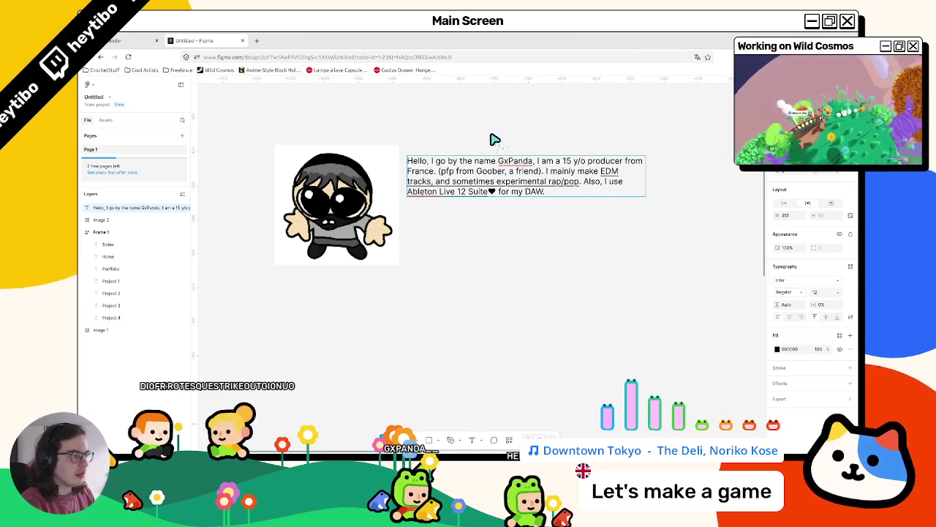
left_click(158, 40)
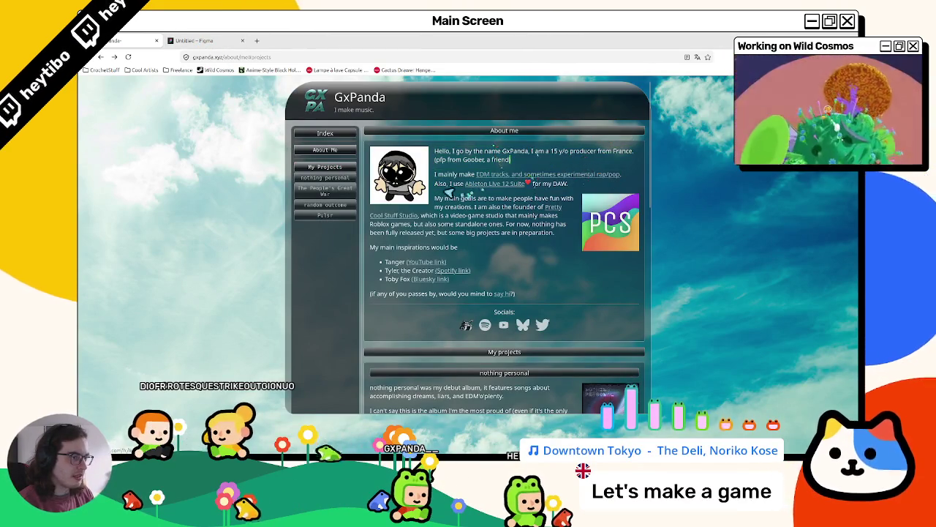
Step: Shift the profile picture and bio text slightly lower, leaving only the bio box selected
left_click(188, 38)
key("Escape")
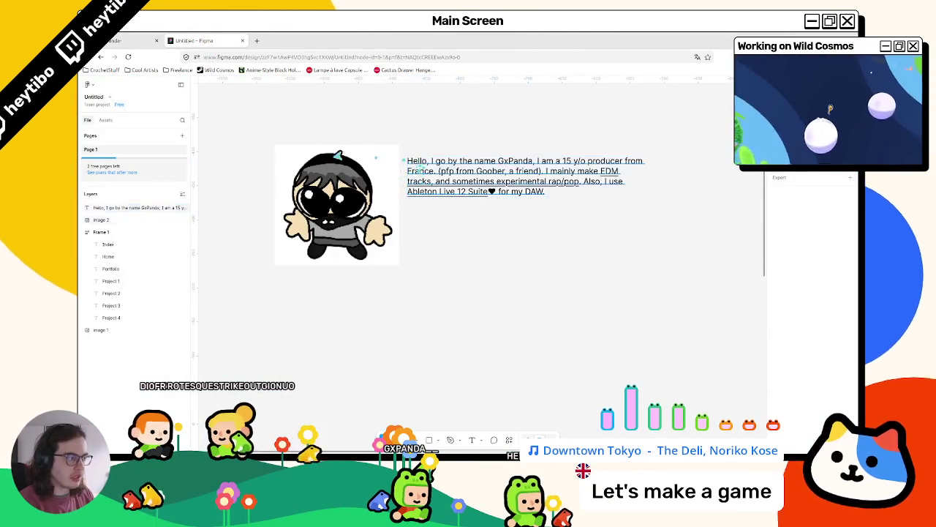
left_click(147, 36)
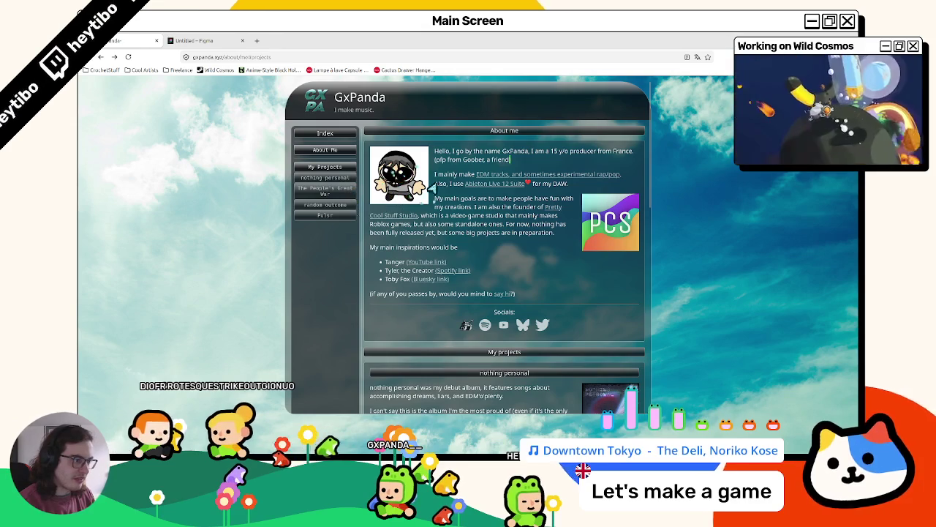
left_click(194, 41)
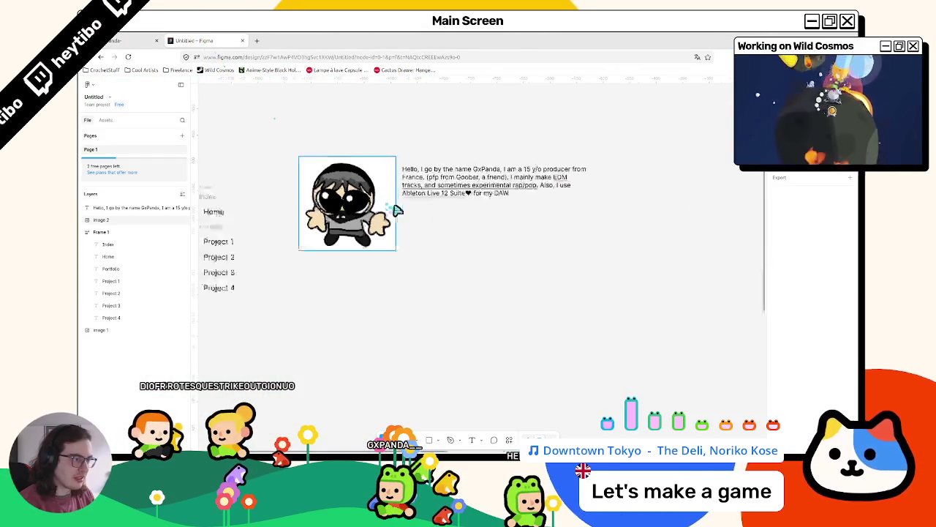
mouse_move(435, 157)
left_mouse_down()
mouse_move(395, 220)
mouse_move(436, 213)
left_mouse_up()
left_click(439, 183)
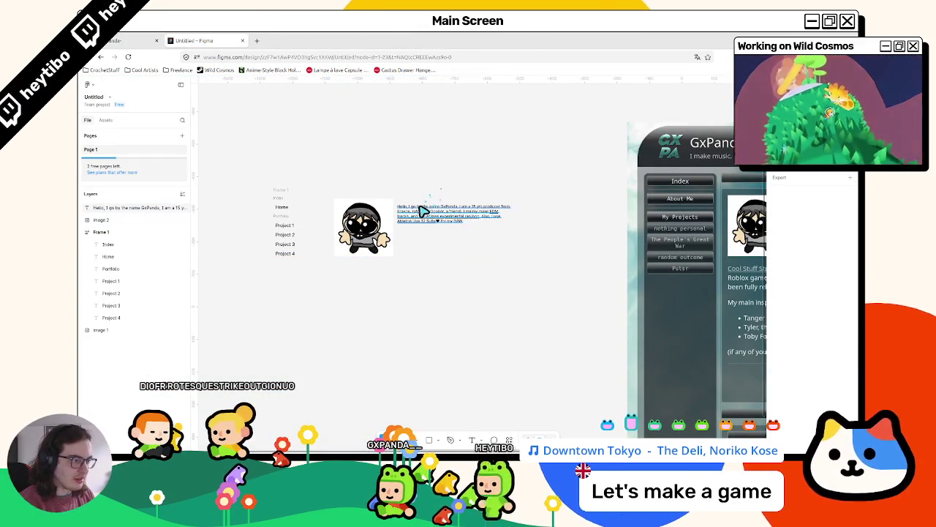
left_click(422, 209)
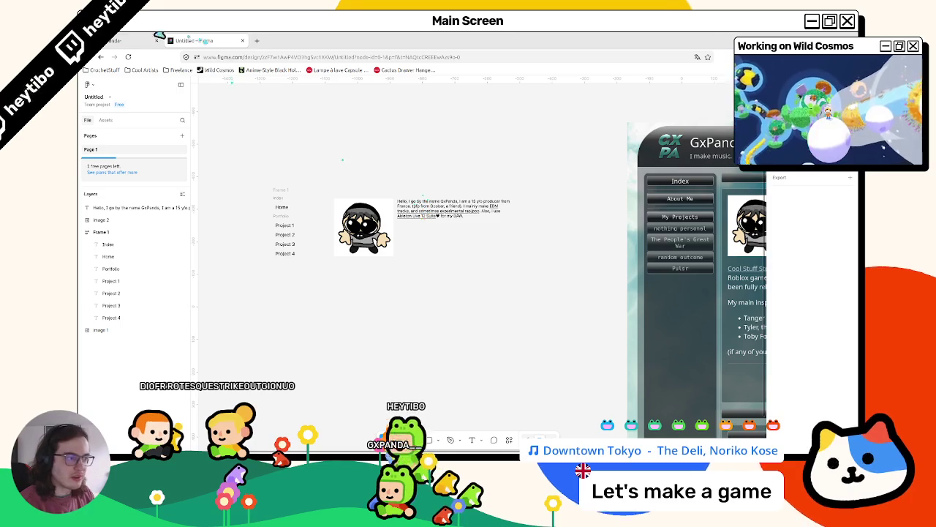
key("ctrl+Tab")
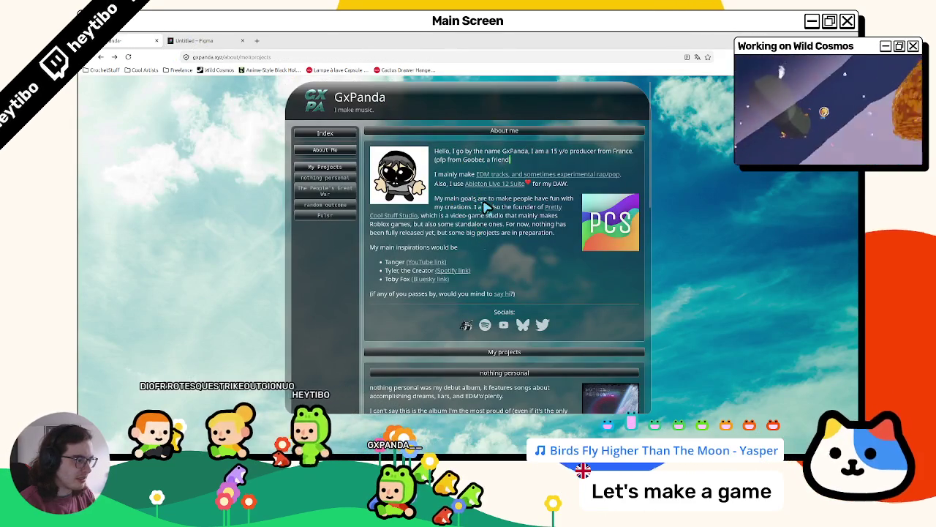
Step: Scroll to The People's Great War section and highlight its description paragraphs while reading
scroll(487, 208, "down", 3)
scroll(487, 212, "down", 2)
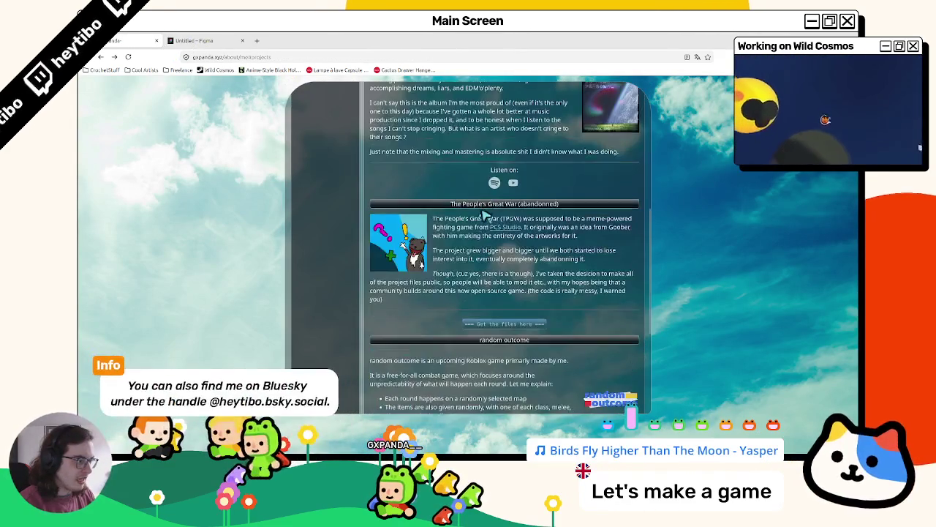
scroll(468, 211, "up", 3)
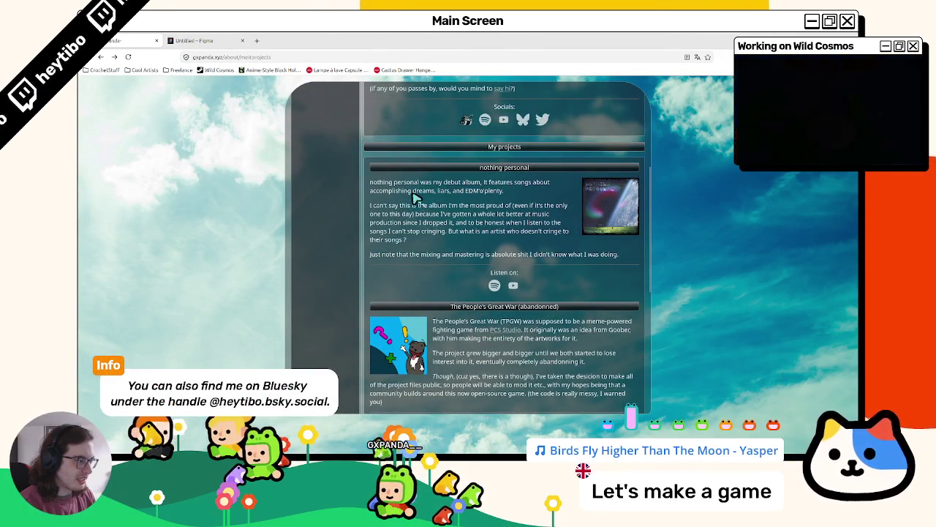
scroll(414, 199, "down", 2)
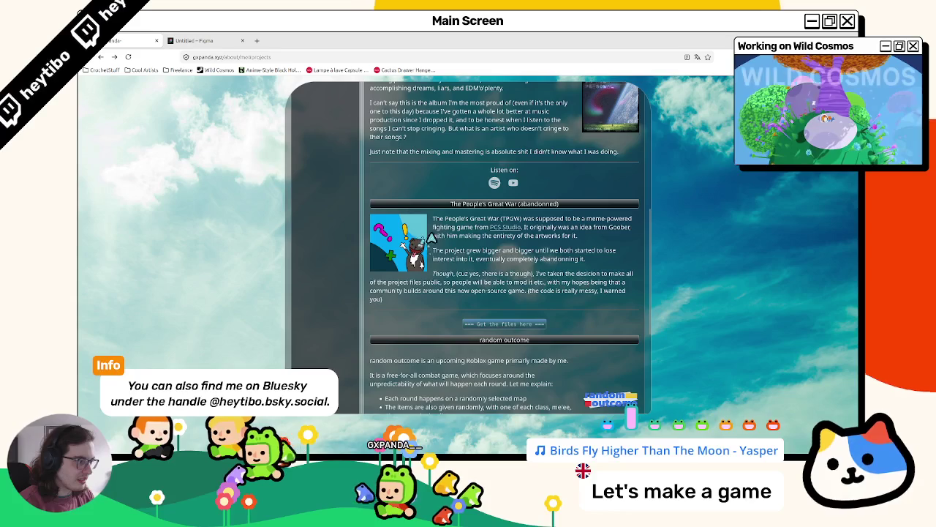
scroll(496, 322, "up", 1)
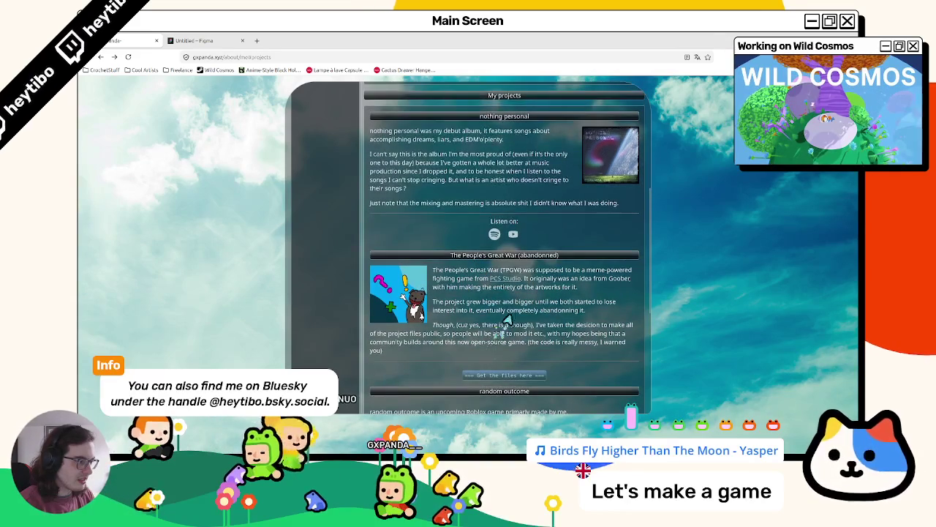
mouse_move(485, 276)
left_mouse_down()
mouse_move(542, 272)
mouse_move(547, 281)
left_mouse_up()
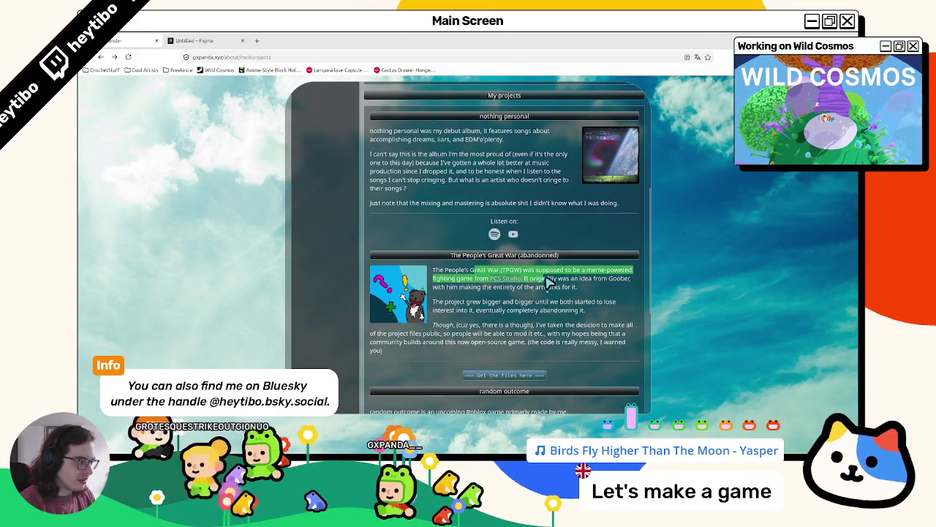
left_click(472, 291)
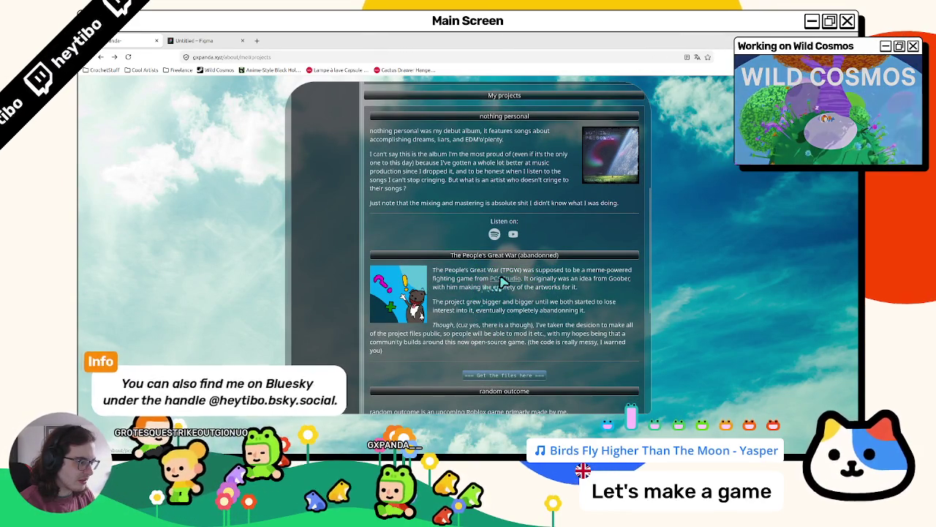
left_click_drag(558, 278, 553, 295)
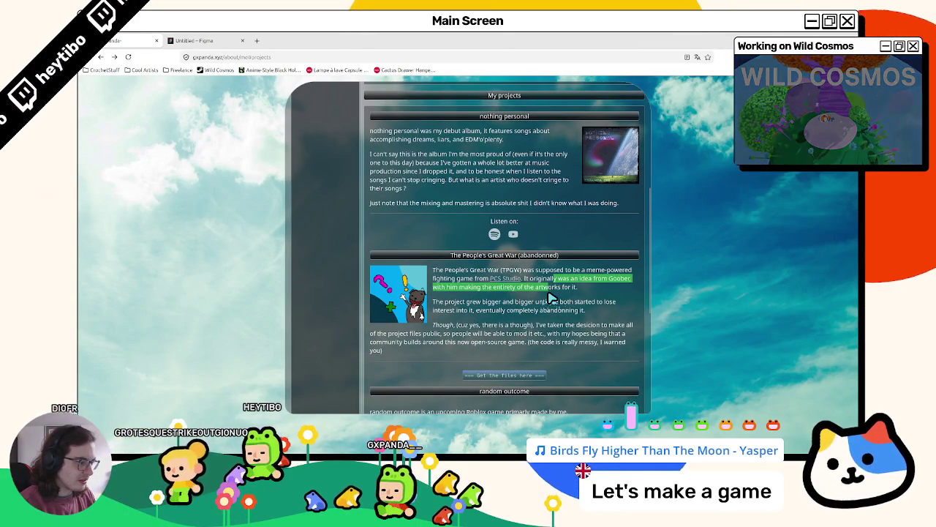
triple_click(476, 305)
left_click_drag(433, 325, 455, 354)
scroll(460, 349, "down", 1)
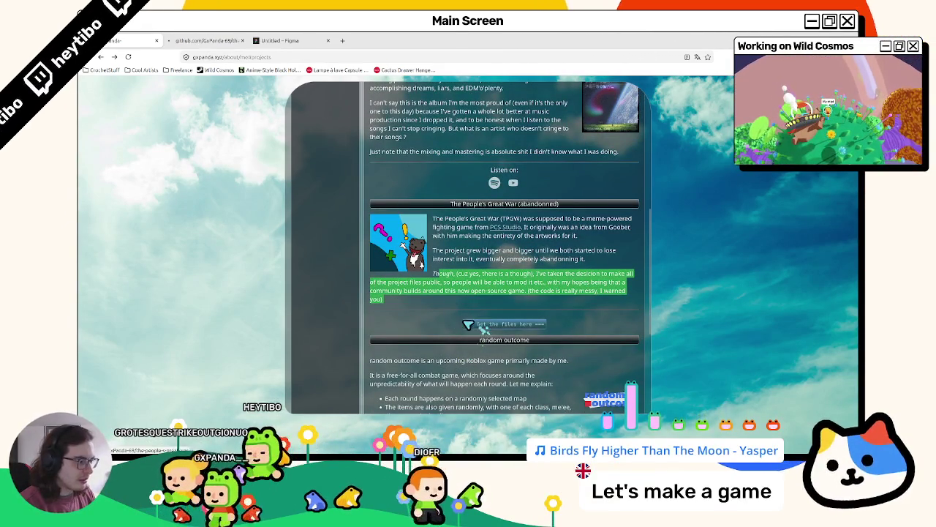
Step: Glance at the GitHub repo, then highlight The People's Great War (TPGW) heading and growth paragraph
left_click(232, 40)
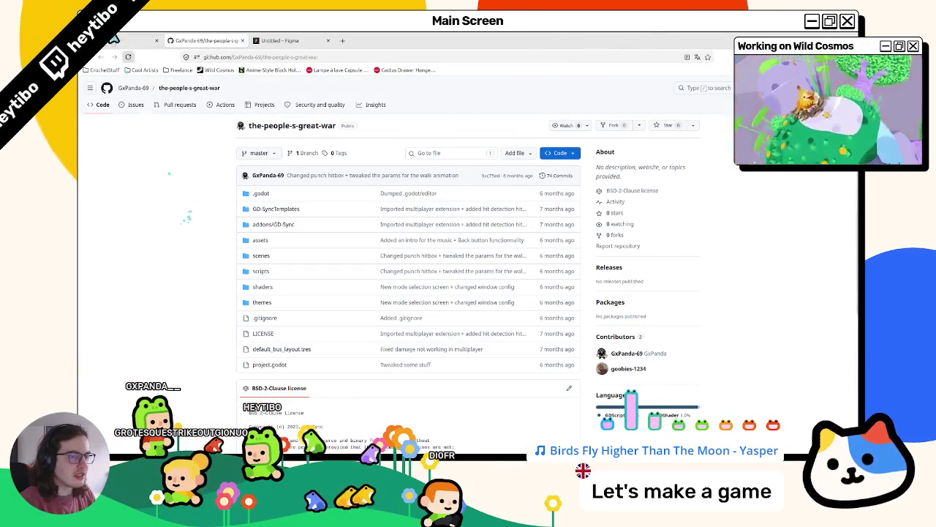
left_click(115, 40)
mouse_move(433, 218)
left_mouse_down()
mouse_move(622, 228)
mouse_move(502, 236)
mouse_move(605, 232)
mouse_move(553, 236)
mouse_move(554, 245)
mouse_move(593, 241)
left_mouse_up()
triple_click(510, 258)
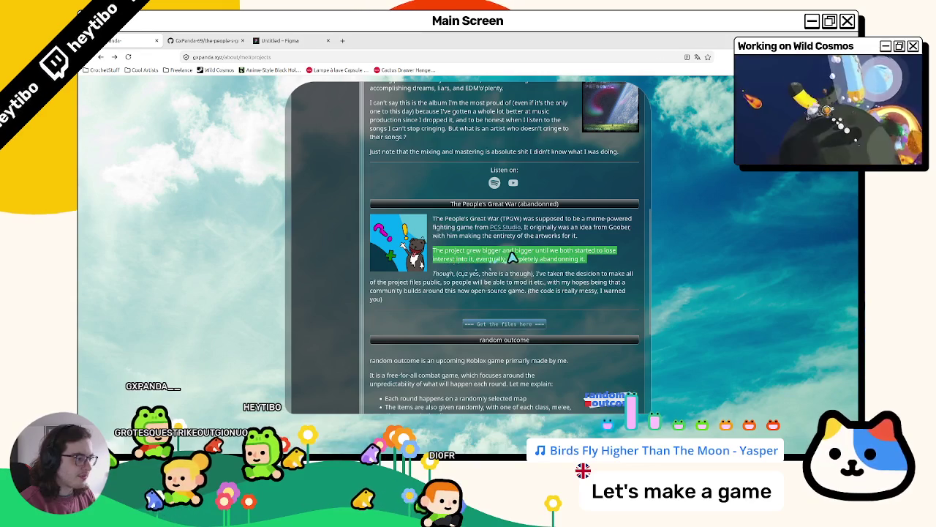
left_click(435, 283)
triple_click(451, 263)
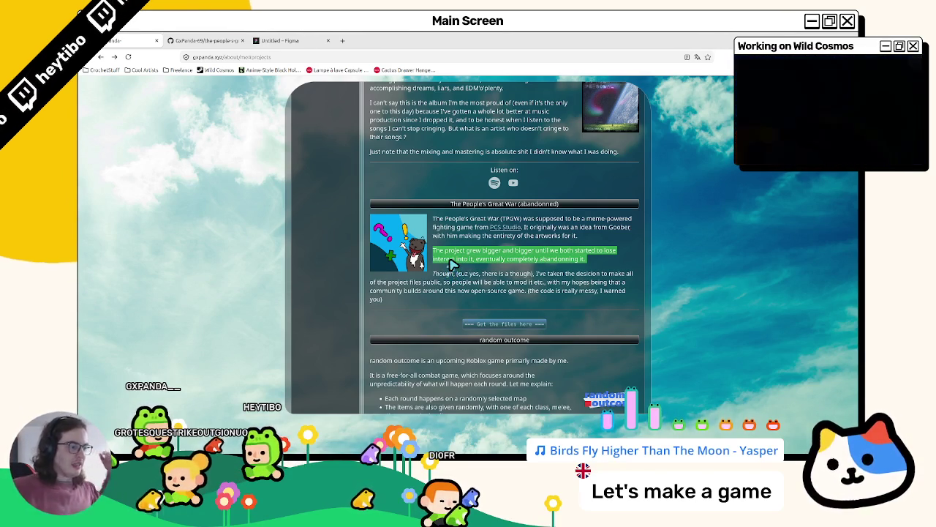
Step: Check the repository's BSD-2-Clause license on GitHub, then return to the gxpanda.xyz projects page
key("ctrl+Tab")
scroll(260, 190, "down", 5)
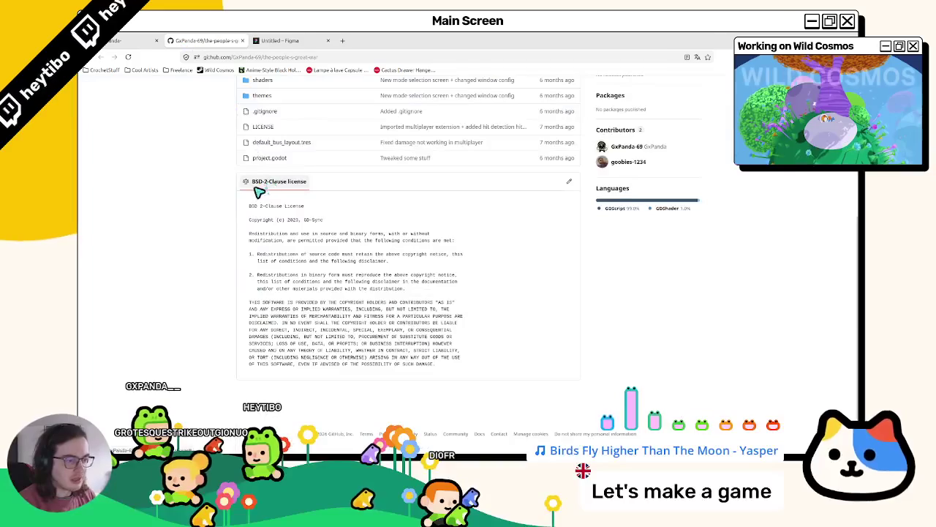
scroll(255, 202, "up", 5)
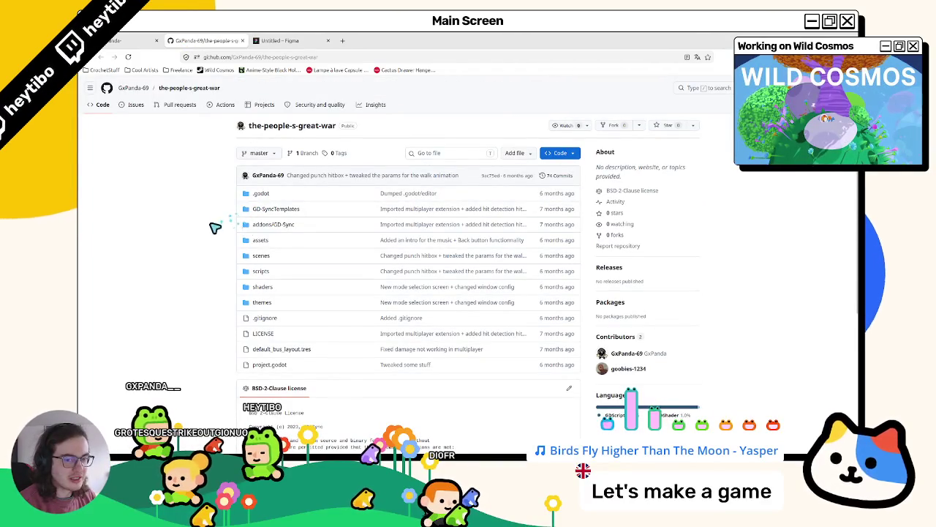
key("ctrl+shift+Tab")
scroll(419, 260, "down", 2)
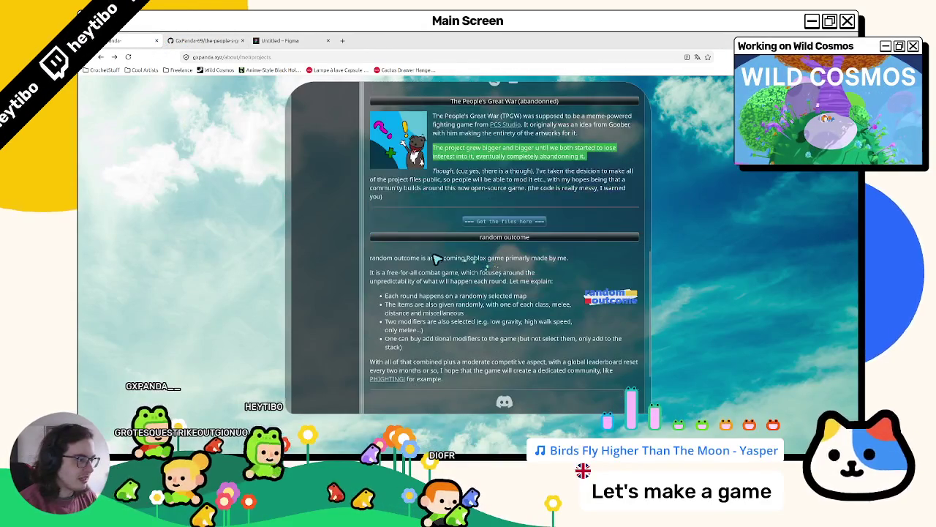
scroll(419, 261, "up", 2)
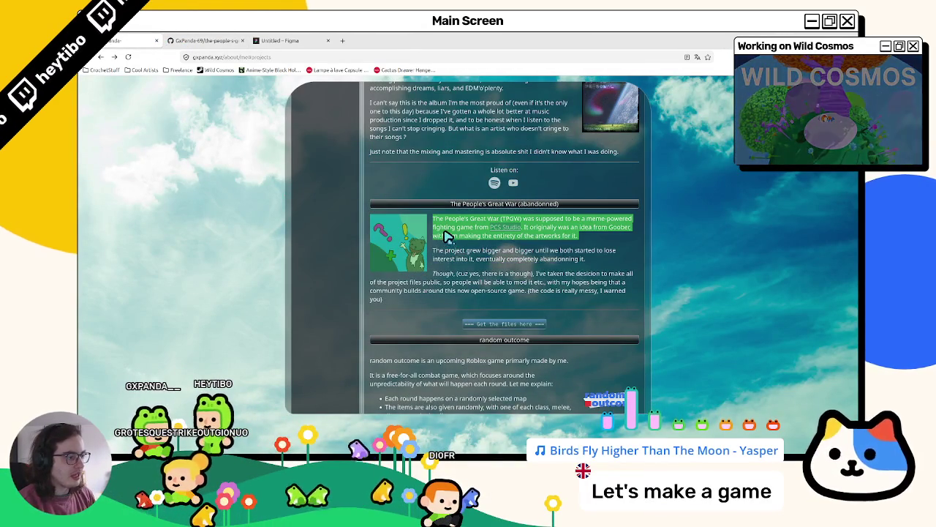
scroll(438, 185, "down", 1)
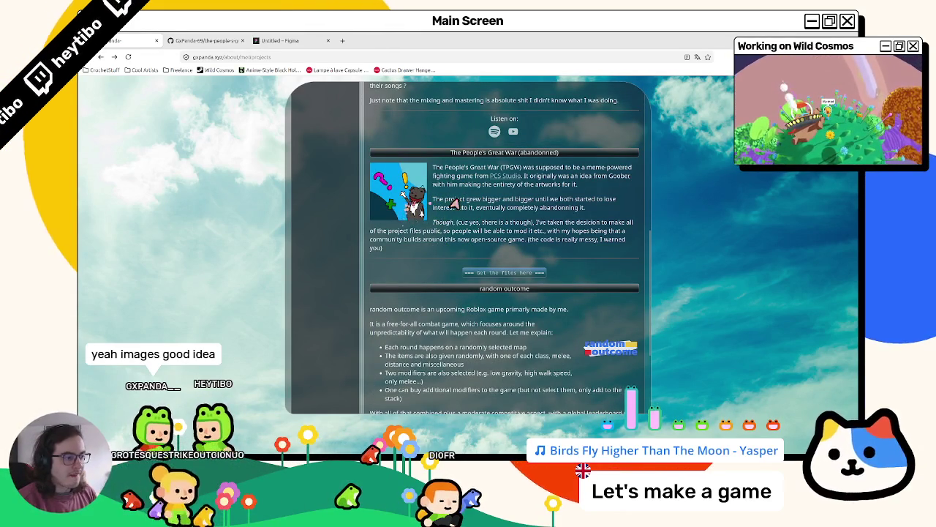
mouse_move(432, 167)
left_mouse_down()
mouse_move(483, 207)
mouse_move(455, 252)
left_mouse_up()
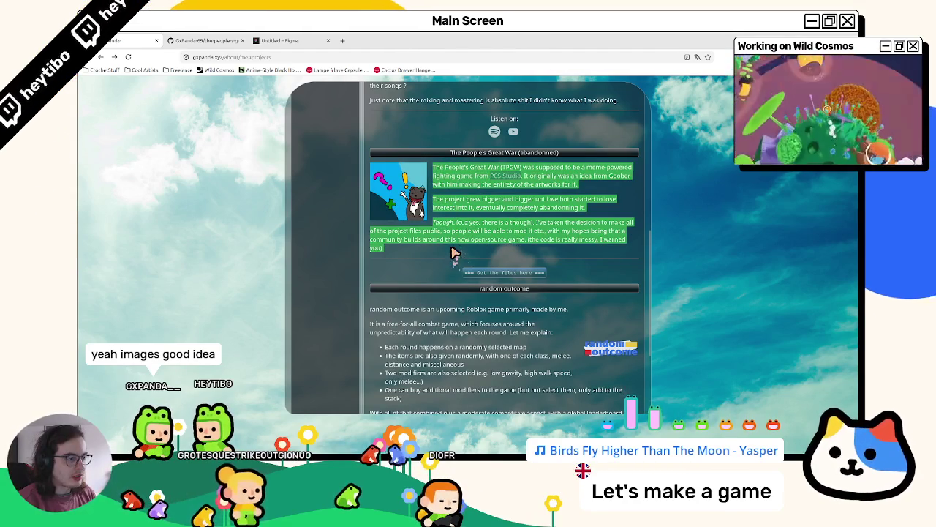
left_click(205, 40)
left_click(282, 40)
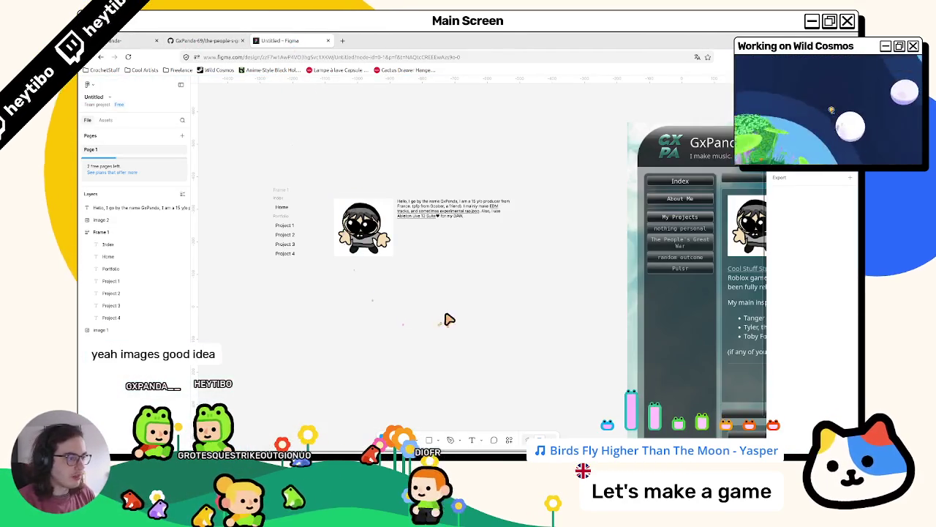
key("ctrl+Tab")
scroll(428, 287, "down", 2)
scroll(421, 261, "up", 3)
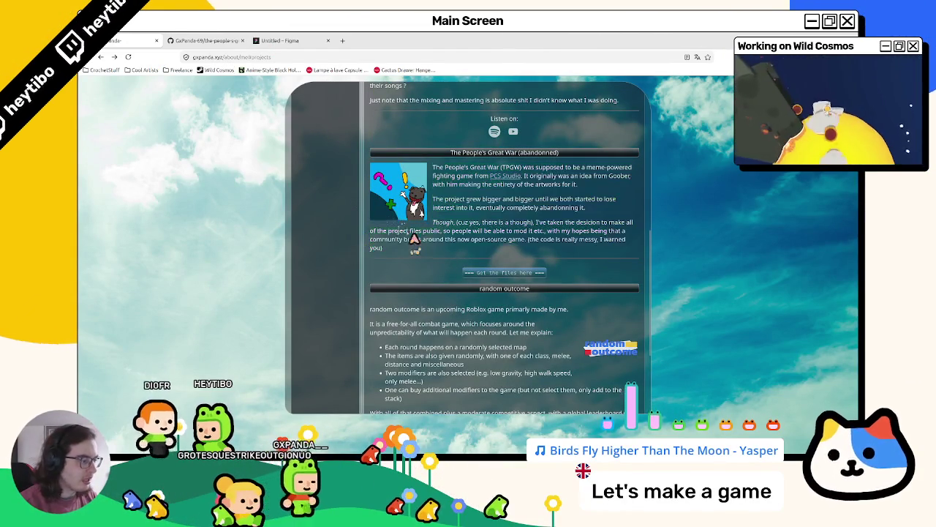
Step: Take a last look at the project's GitHub repository and close its tab
left_click(439, 213)
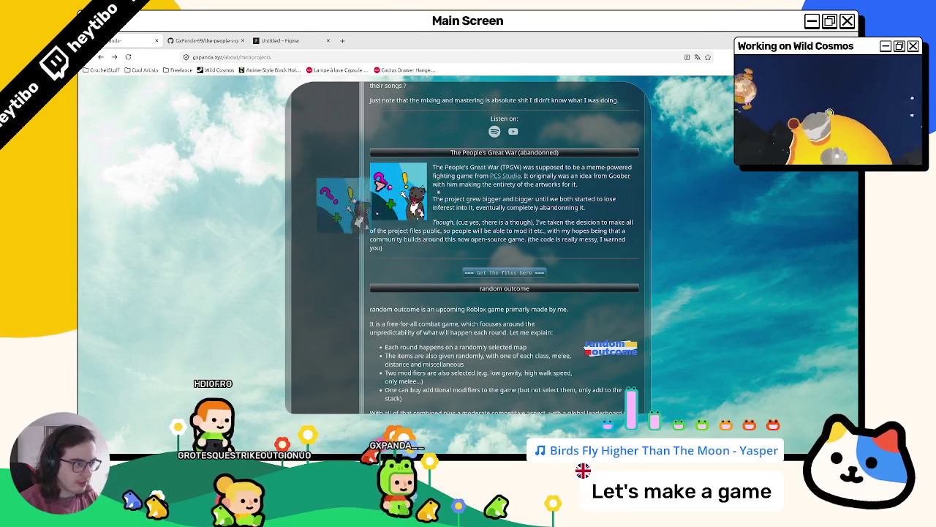
scroll(412, 272, "down", 3)
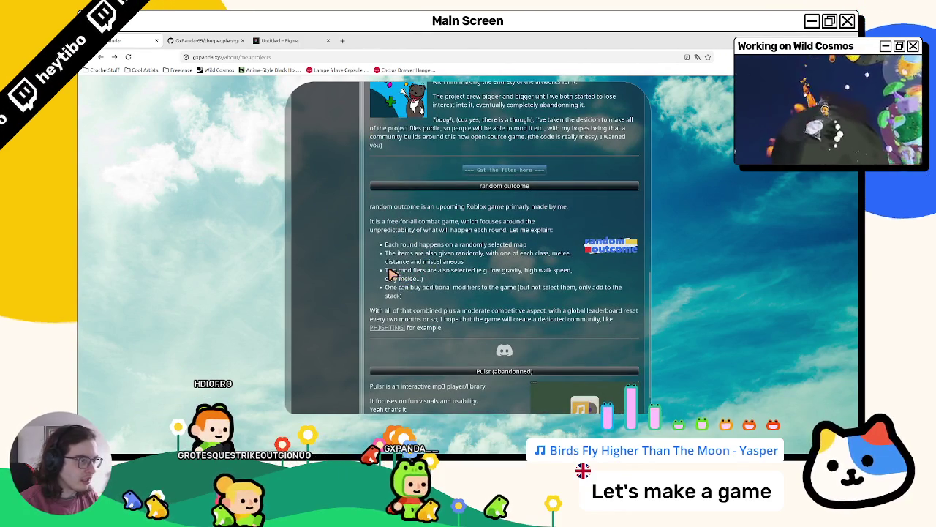
scroll(390, 273, "up", 3)
left_click(169, 38)
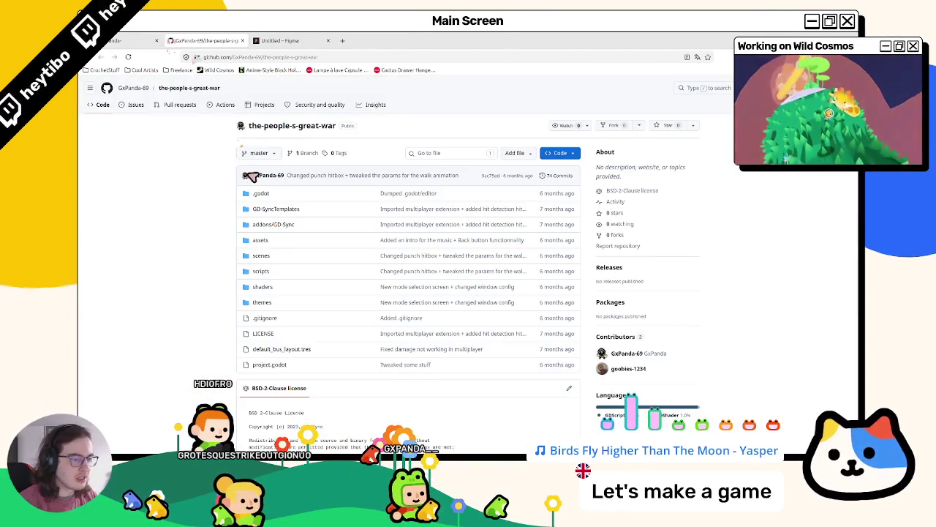
scroll(243, 217, "down", 3)
left_click(242, 40)
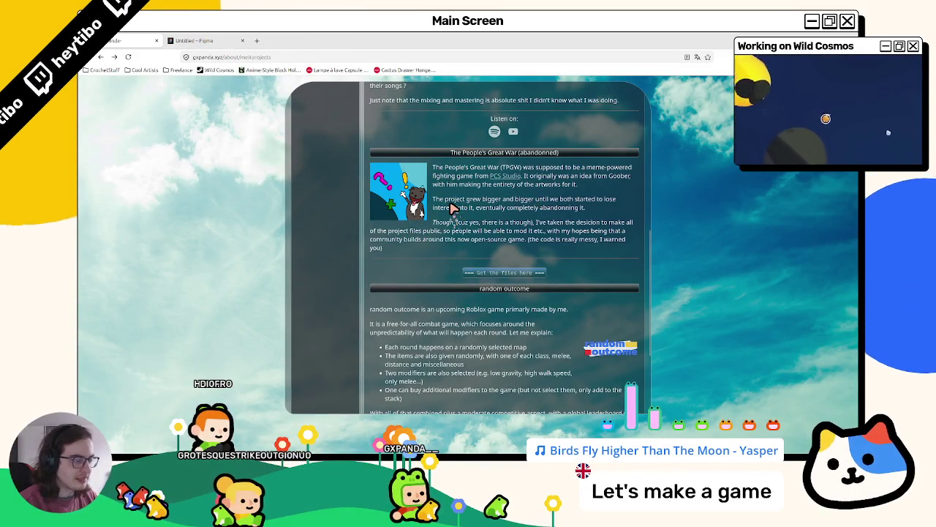
Step: Read through the projects page's random-outcome and free-for-all combat passages, selecting key lines
scroll(452, 208, "down", 4)
scroll(443, 210, "up", 2)
scroll(442, 210, "down", 2)
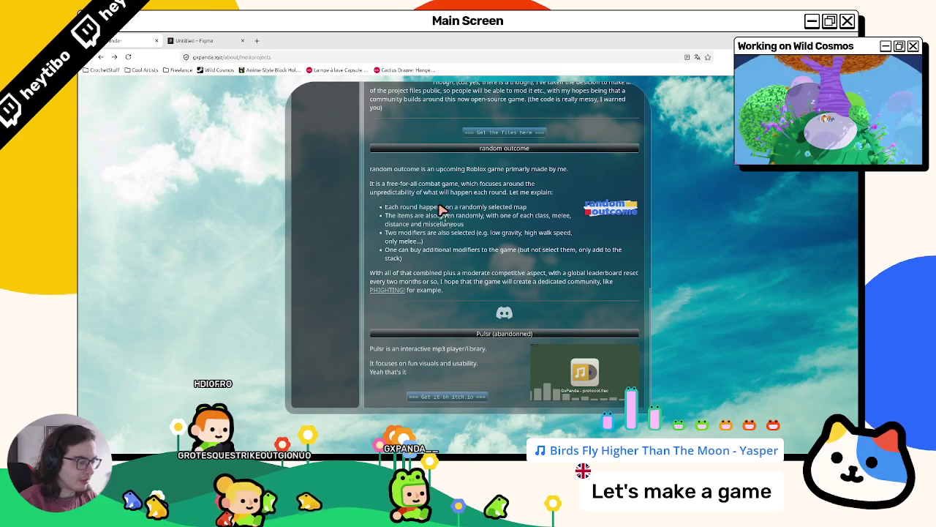
mouse_move(406, 169)
left_mouse_down()
mouse_move(530, 171)
mouse_move(488, 175)
left_mouse_up()
triple_click(414, 190)
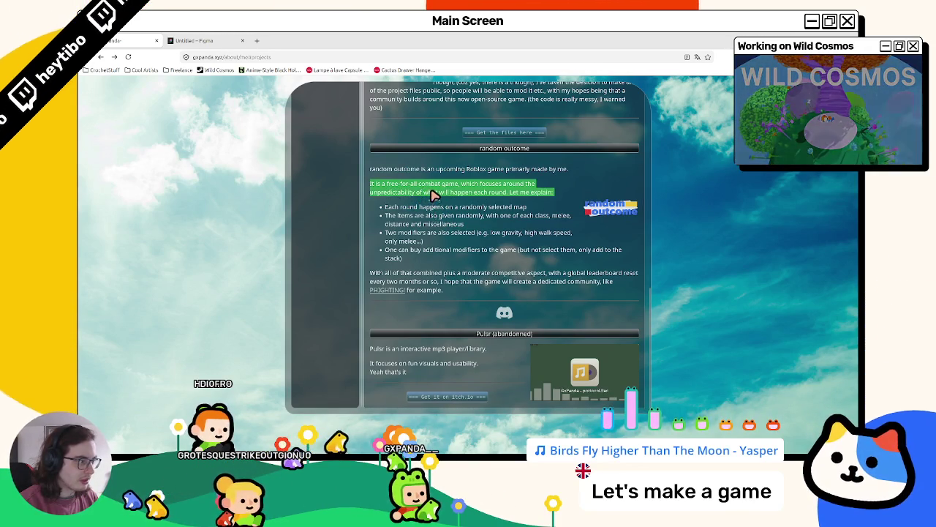
left_click_drag(418, 206, 408, 230)
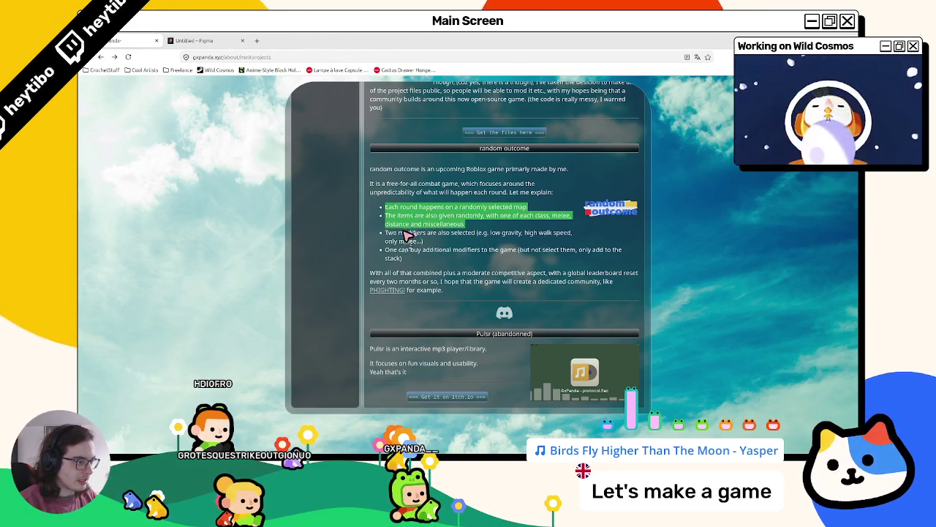
left_click_drag(510, 192, 552, 194)
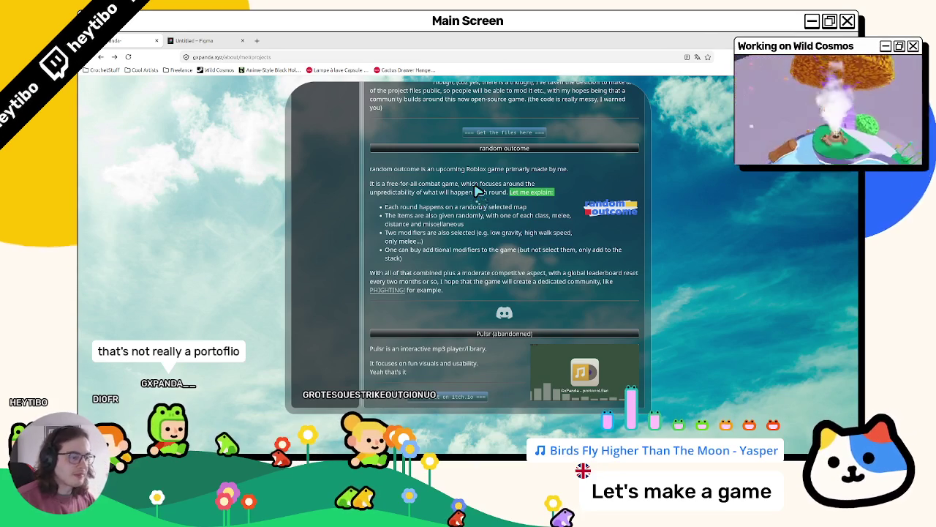
scroll(477, 191, "up", 10)
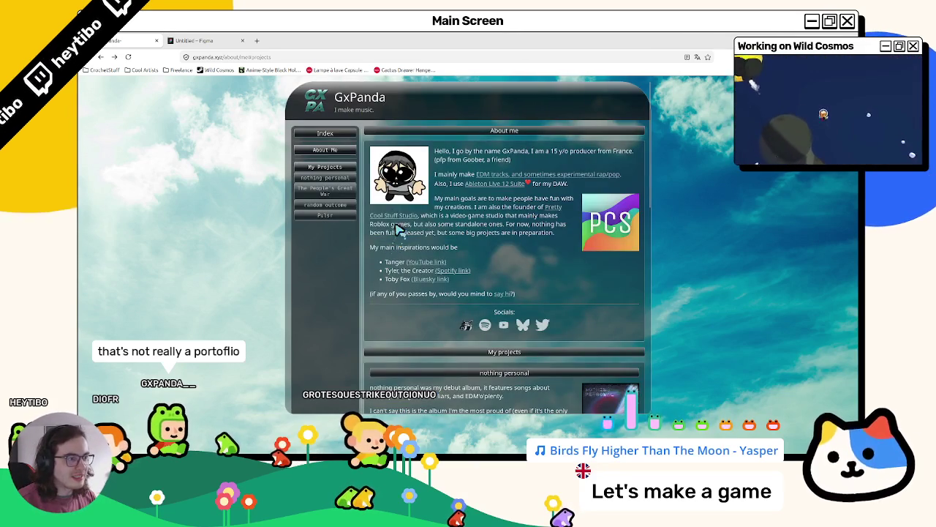
scroll(480, 198, "down", 3)
scroll(472, 248, "up", 3)
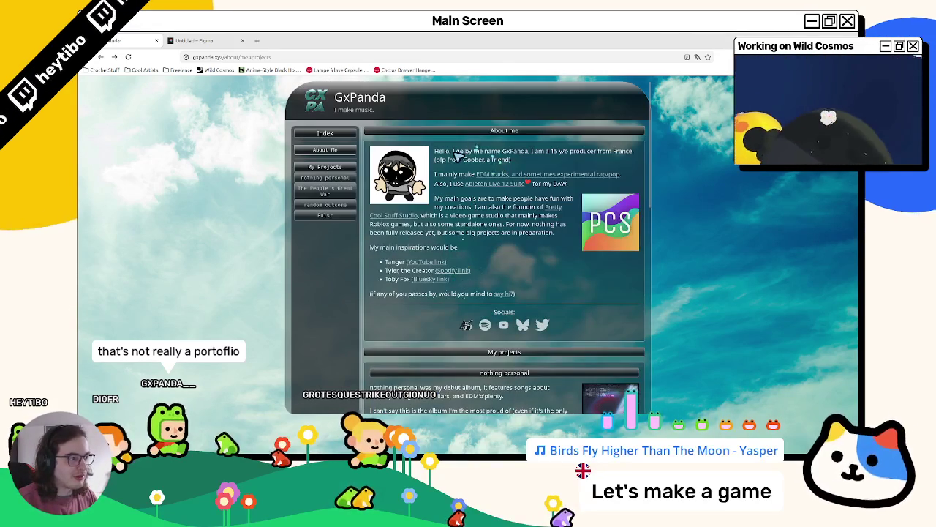
mouse_move(455, 158)
left_mouse_down()
mouse_move(468, 234)
mouse_move(472, 219)
mouse_move(478, 226)
left_mouse_up()
scroll(476, 231, "down", 5)
scroll(475, 231, "down", 1)
left_click_drag(433, 198, 444, 240)
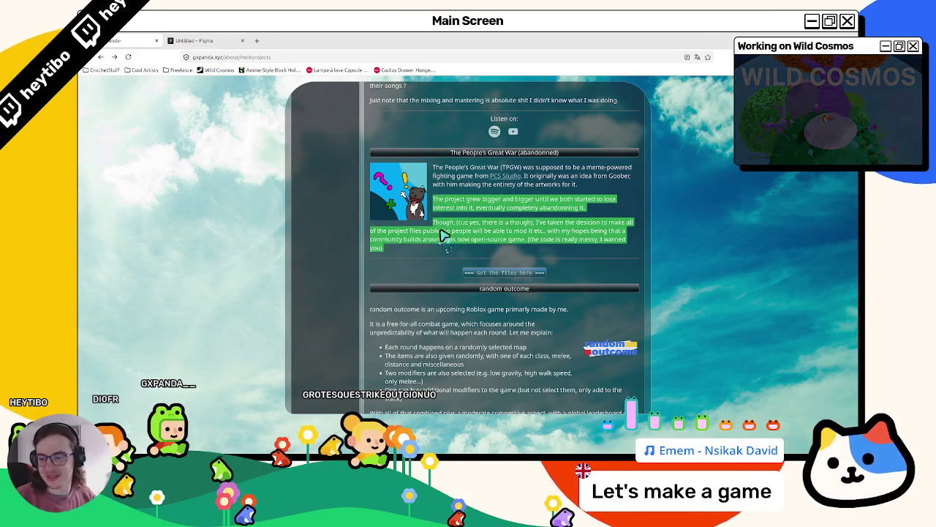
scroll(433, 267, "down", 2)
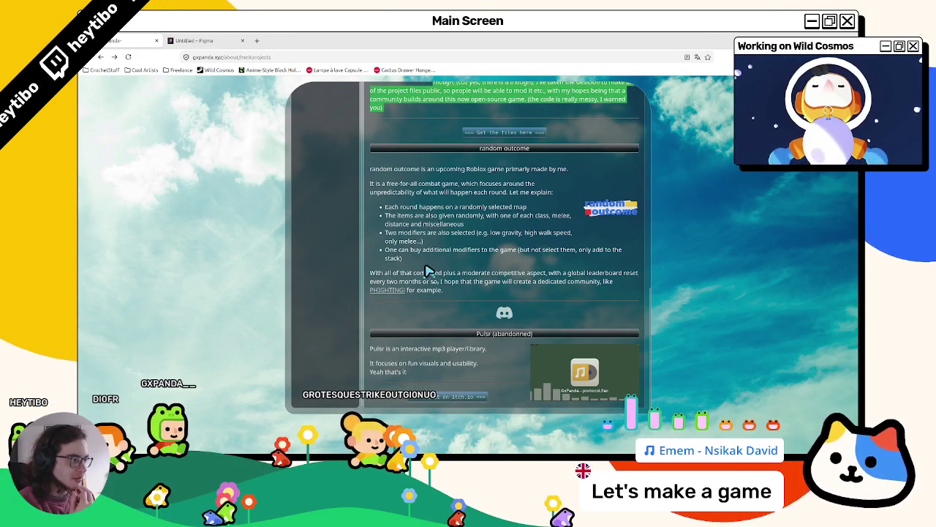
scroll(429, 270, "up", 3)
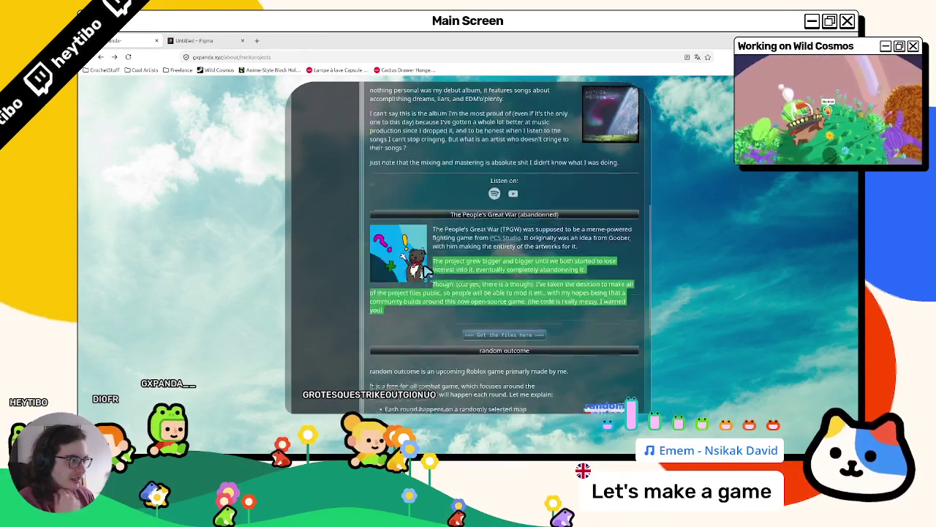
Step: Review The People's Great War (abandoned) heading and select the whole Pulsr description
triple_click(533, 219)
scroll(534, 223, "down", 2)
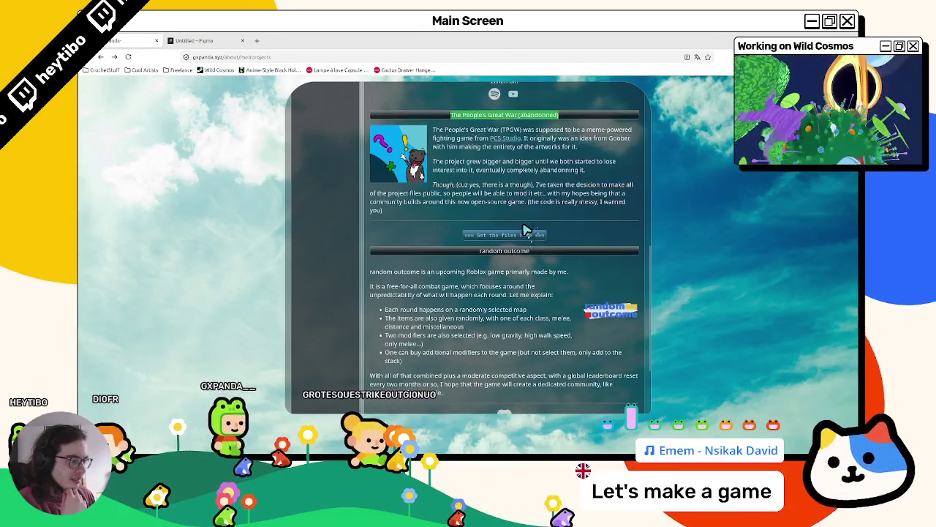
triple_click(426, 272)
scroll(428, 274, "up", 3)
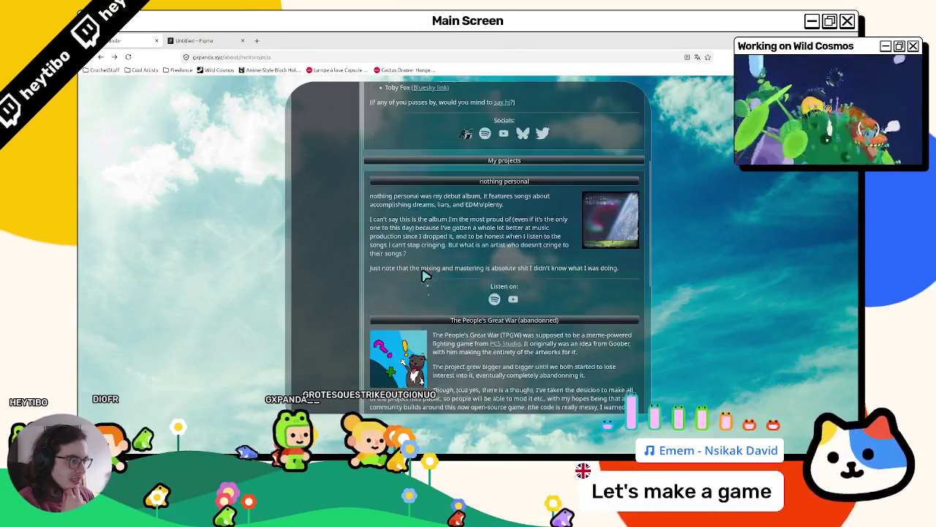
scroll(434, 274, "down", 4)
scroll(446, 278, "up", 5)
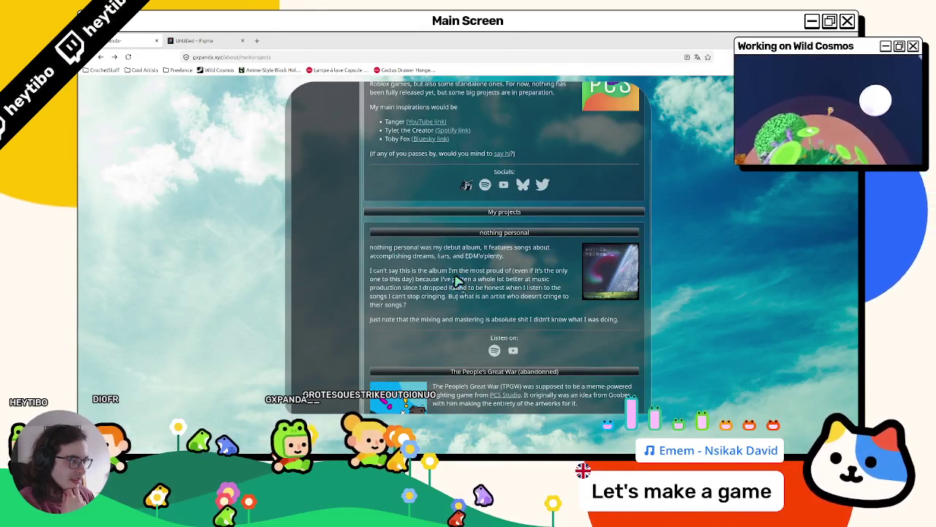
scroll(455, 279, "down", 5)
left_click(509, 210)
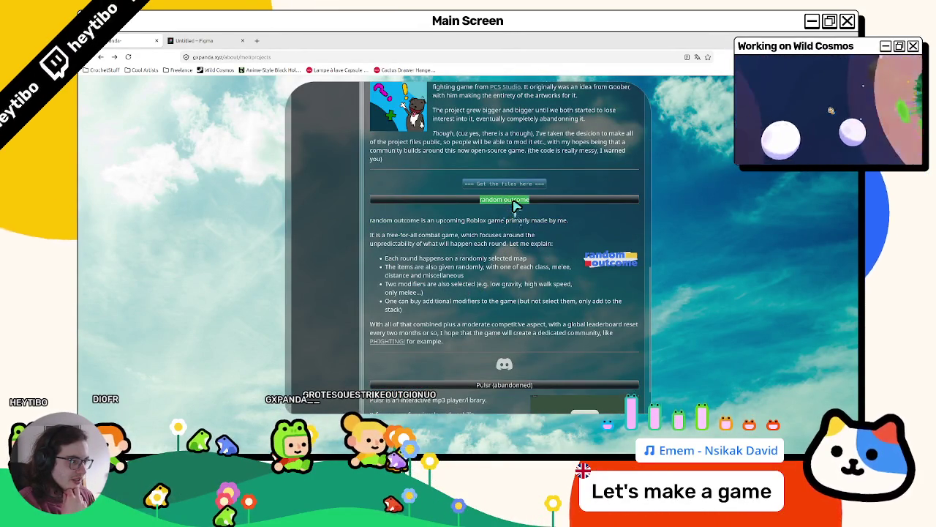
scroll(498, 238, "up", 2)
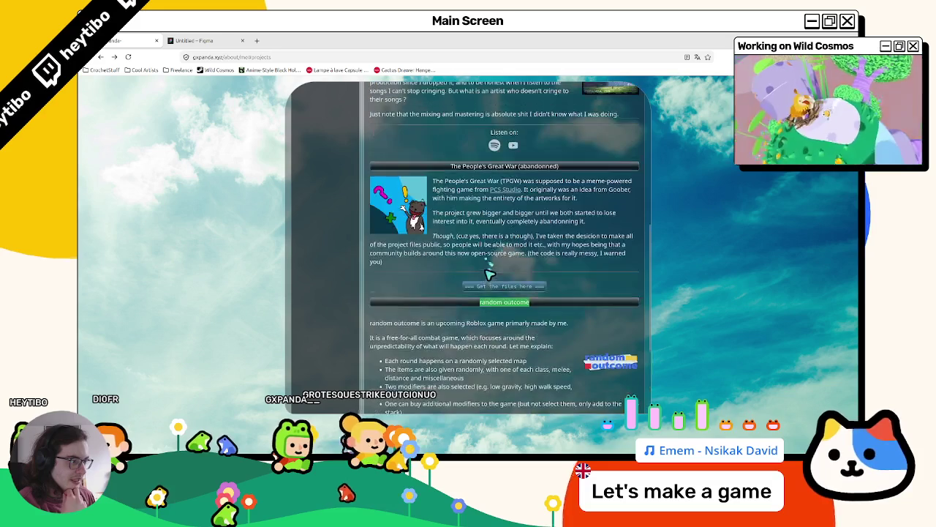
triple_click(550, 167)
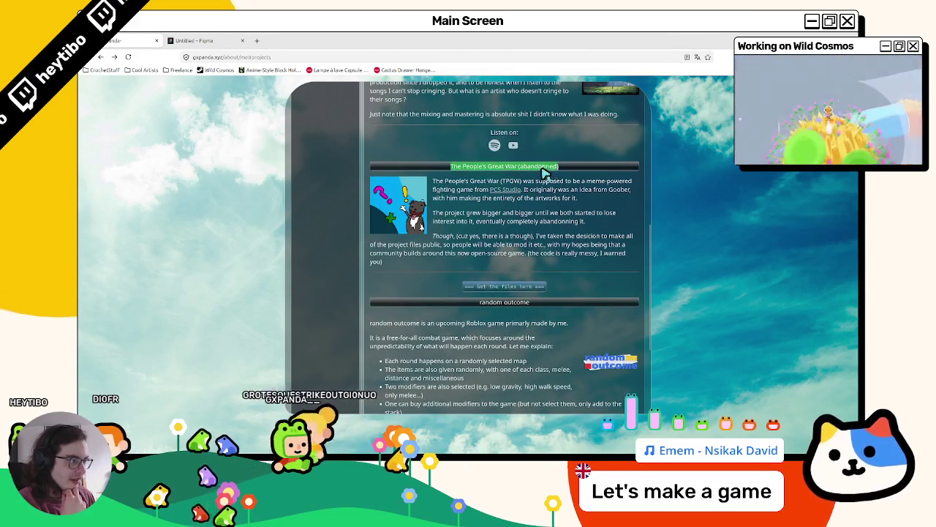
left_click(547, 174)
scroll(527, 234, "down", 3)
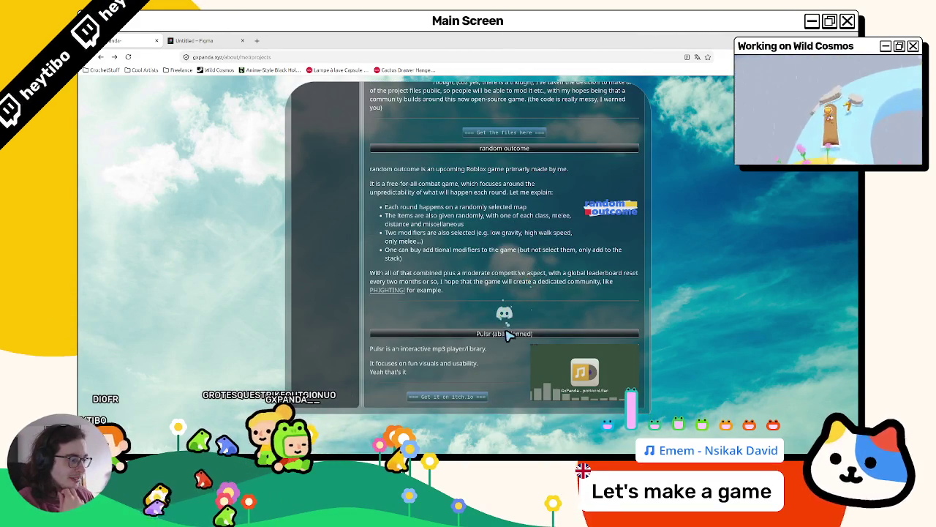
scroll(492, 338, "up", 3)
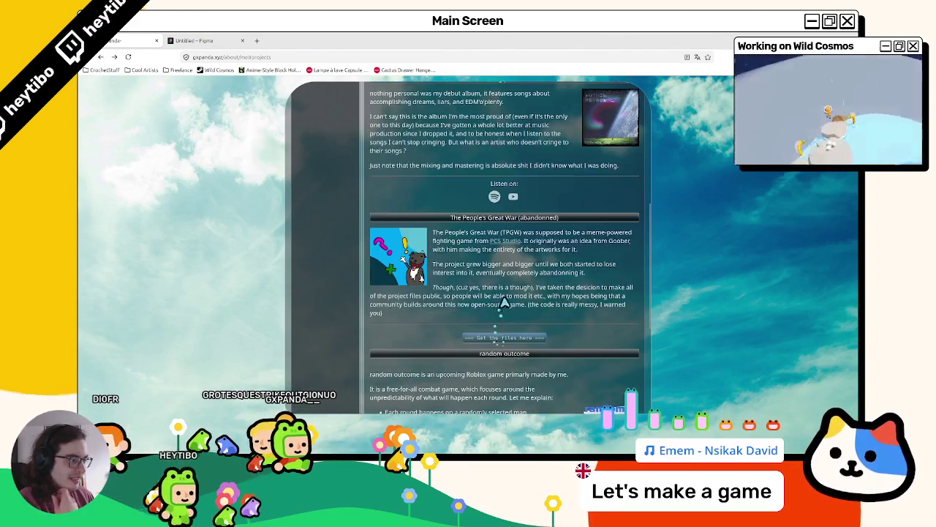
scroll(484, 322, "down", 3)
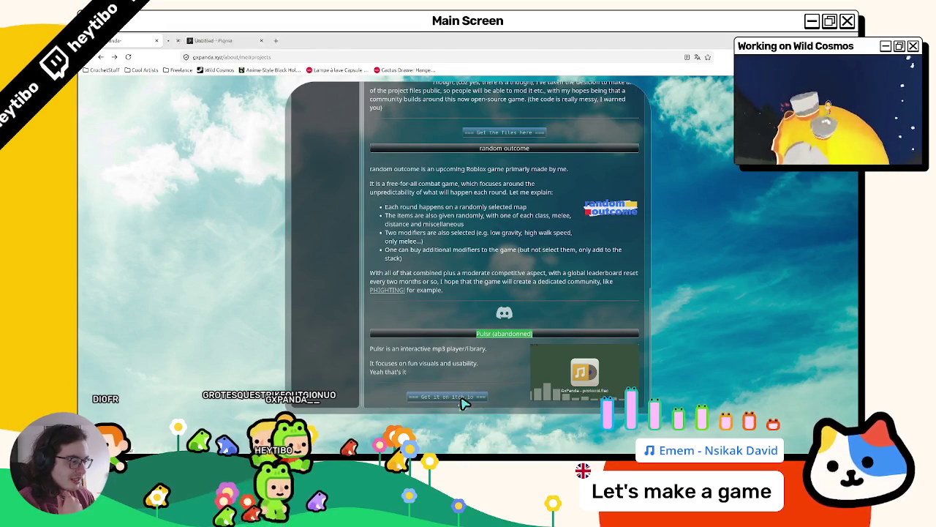
triple_click(407, 359)
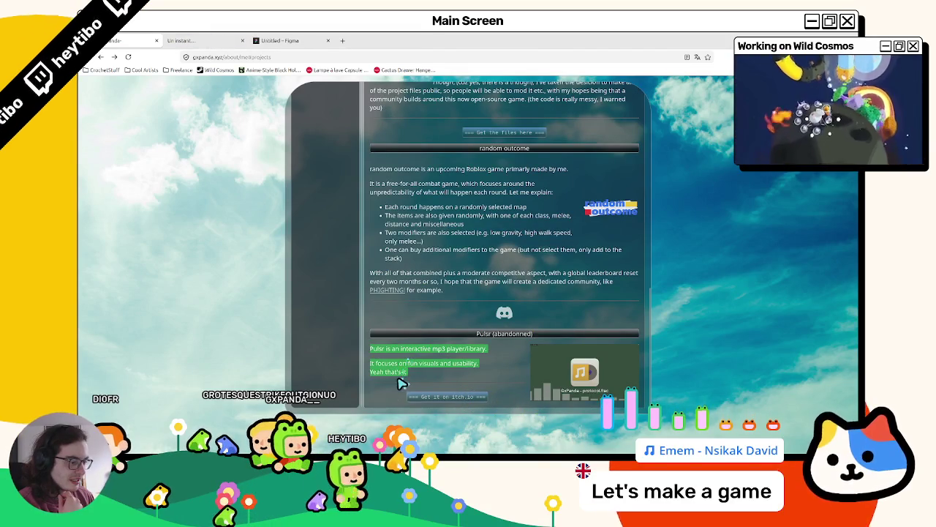
Step: Browse the Pulsr screenshots, including the track list, on itch.io, then close the Pulsr tab
left_click(232, 40)
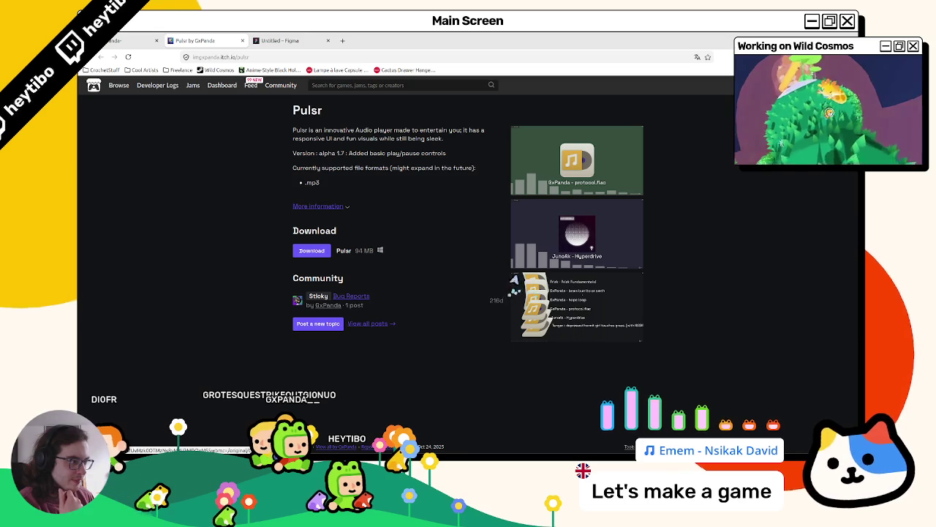
left_click(561, 173)
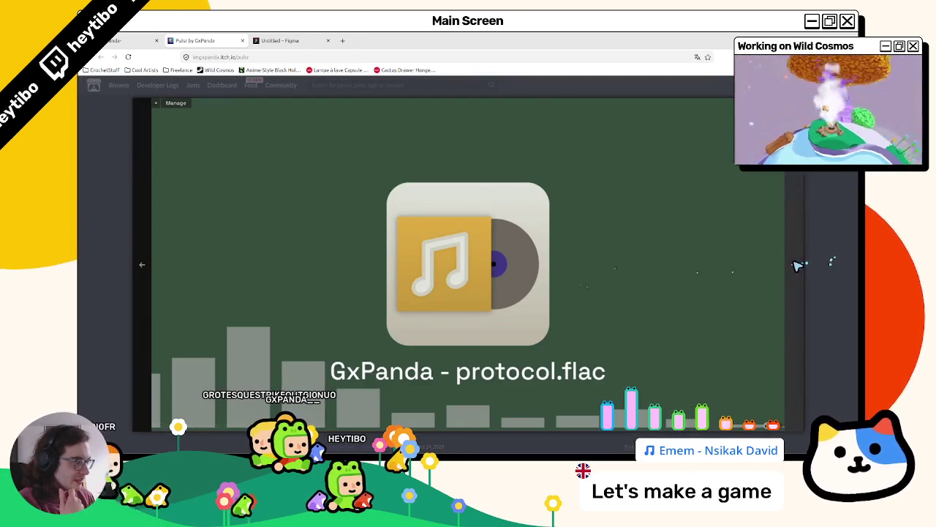
left_click(796, 267)
left_click(795, 265)
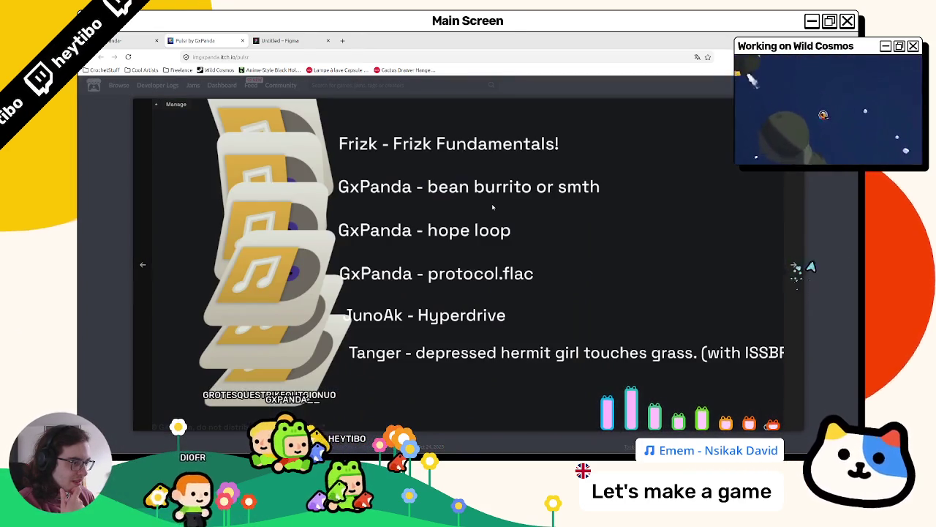
left_click(838, 261)
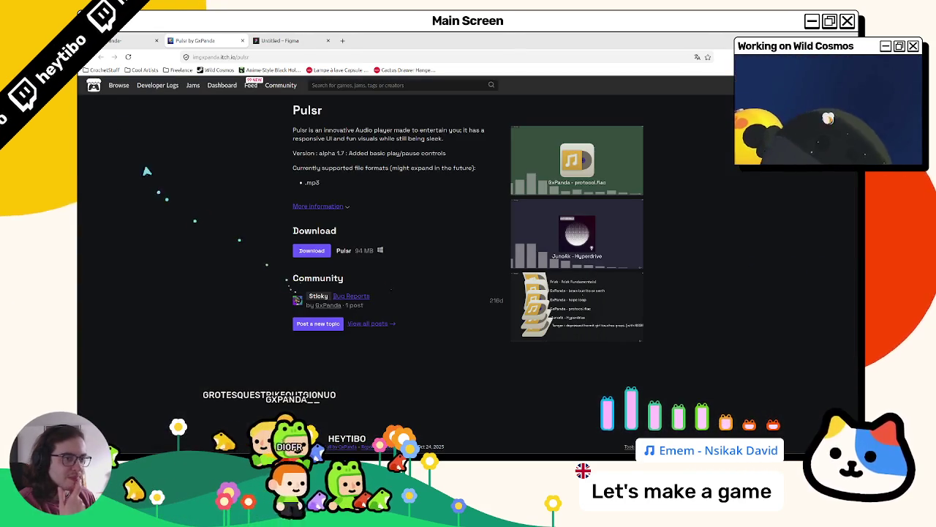
key("ctrl+w")
scroll(421, 275, "up", 15)
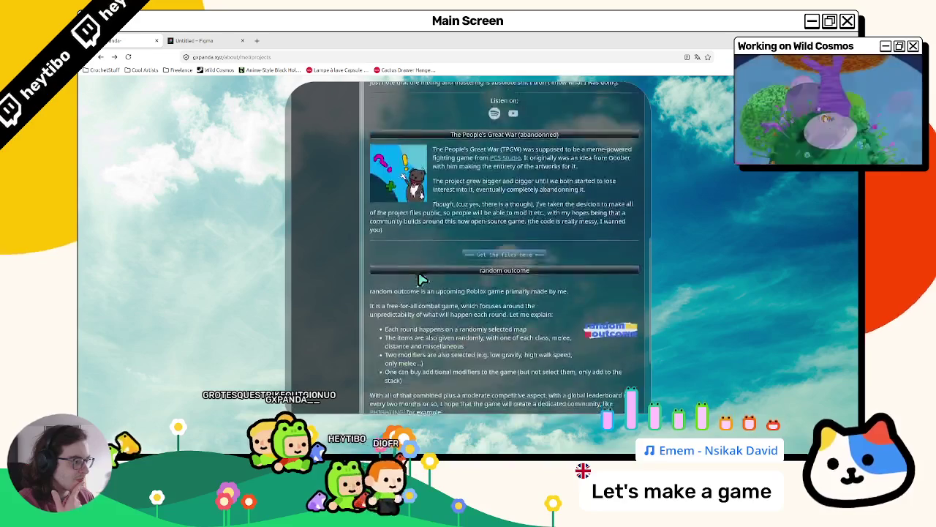
Step: Select the say-hi sentence of the bio at the top of gxpanda.xyz
scroll(421, 285, "up", 1)
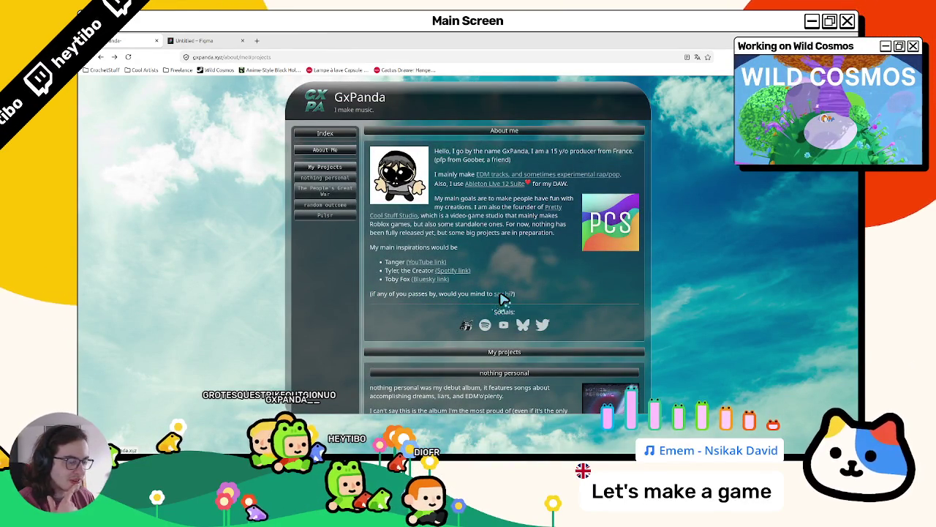
triple_click(466, 295)
right_click(465, 297)
key("Escape")
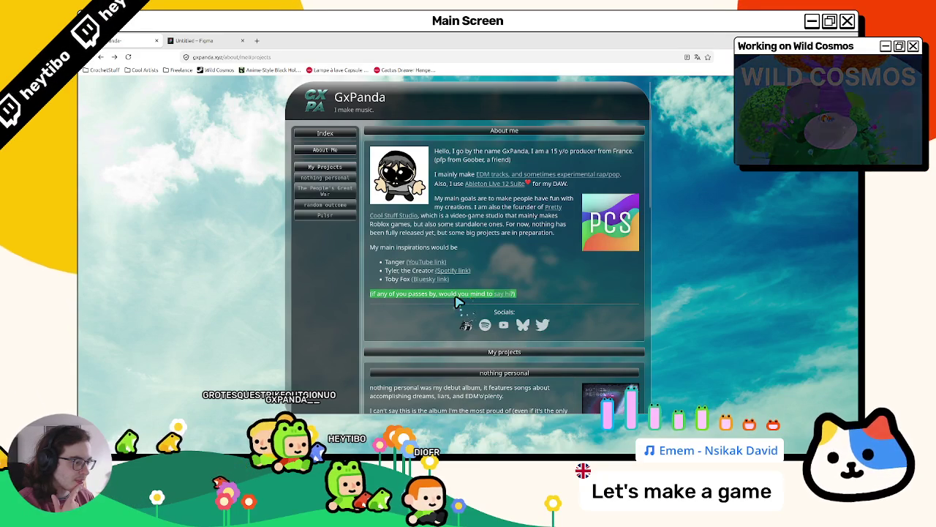
left_click(499, 292)
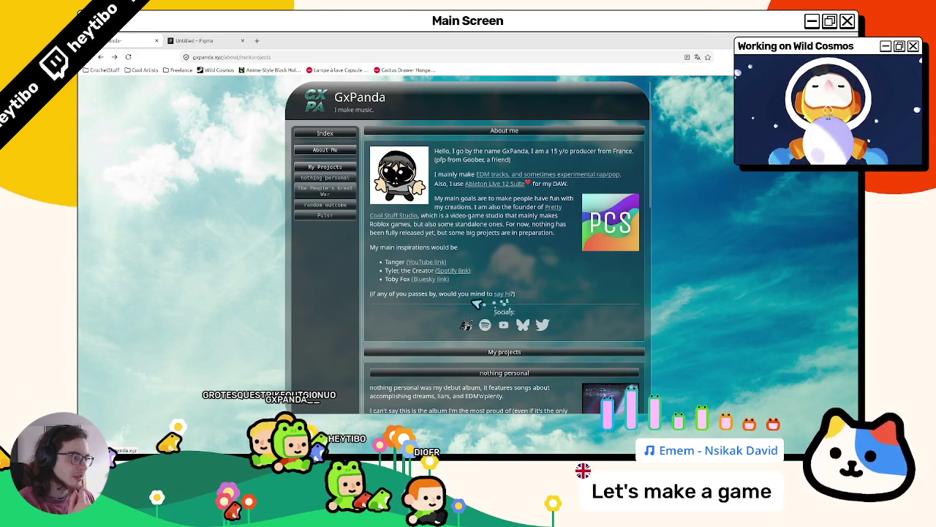
Step: Scroll the About me page once more and return to the Figma design
scroll(449, 300, "down", 5)
scroll(452, 294, "up", 5)
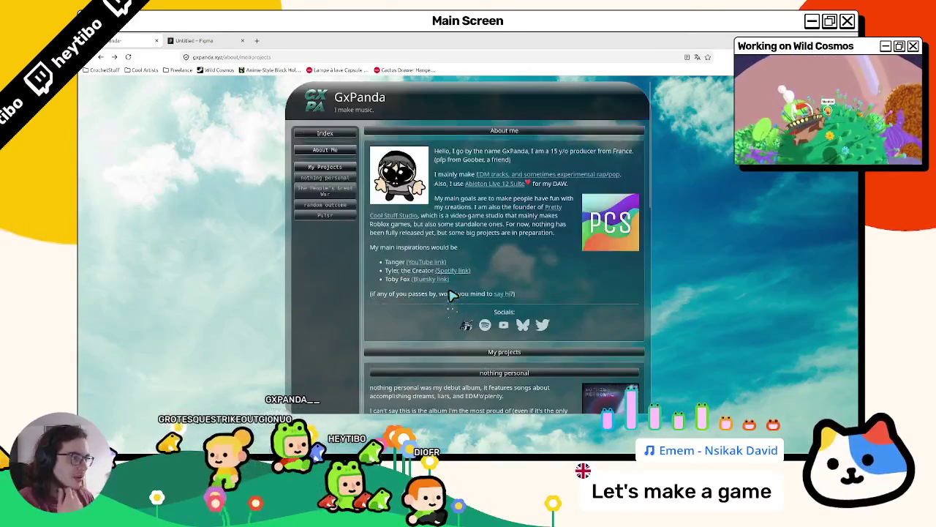
scroll(450, 296, "down", 3)
scroll(439, 298, "up", 3)
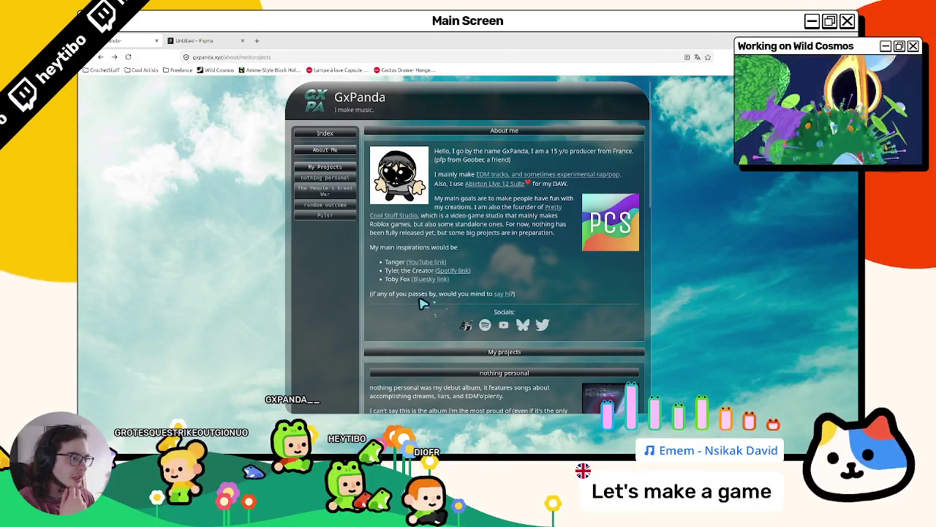
scroll(420, 303, "down", 3)
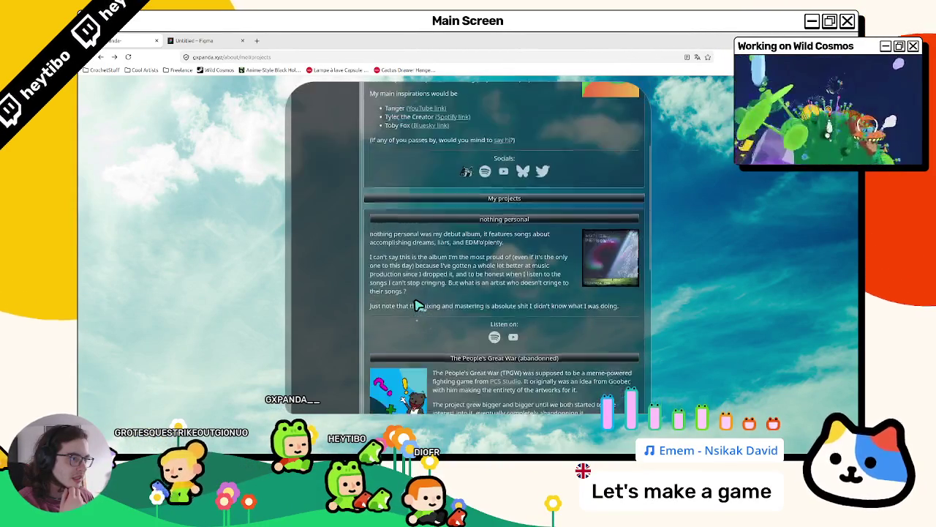
scroll(410, 293, "up", 3)
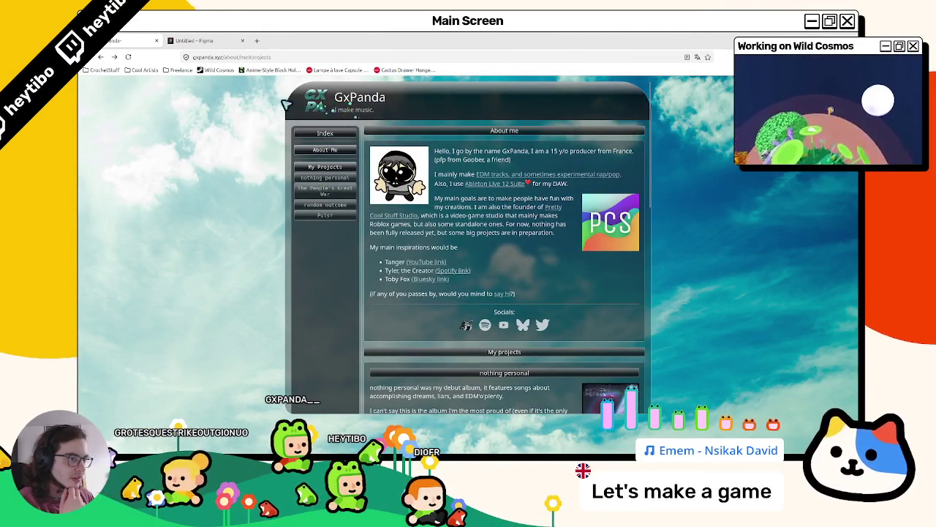
key("ctrl+Tab")
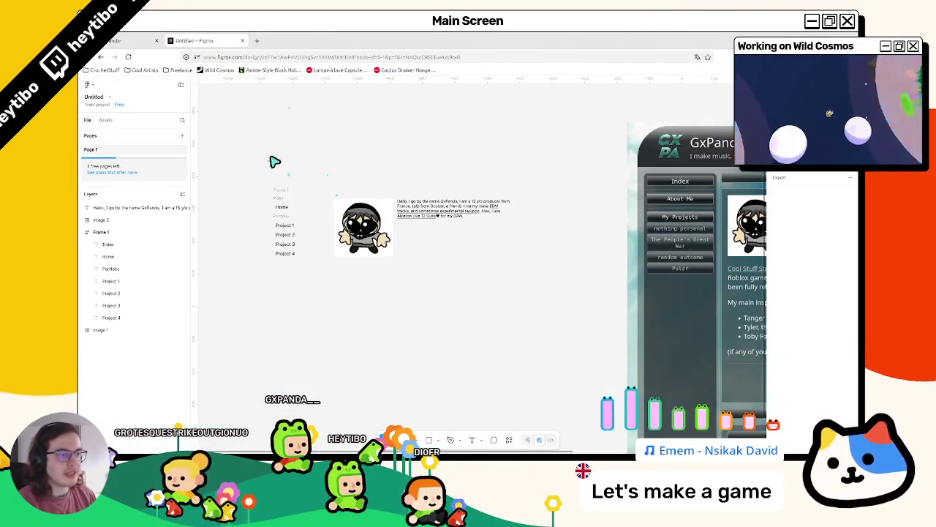
Step: Add a GXPANDA text layer on the canvas at font size 48
key("t")
left_click(282, 172)
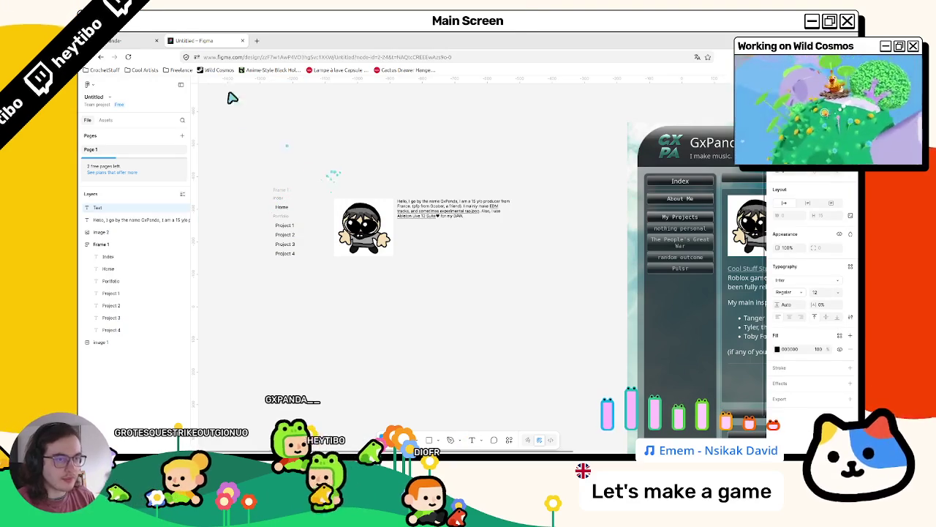
left_click(155, 39)
left_click(190, 40)
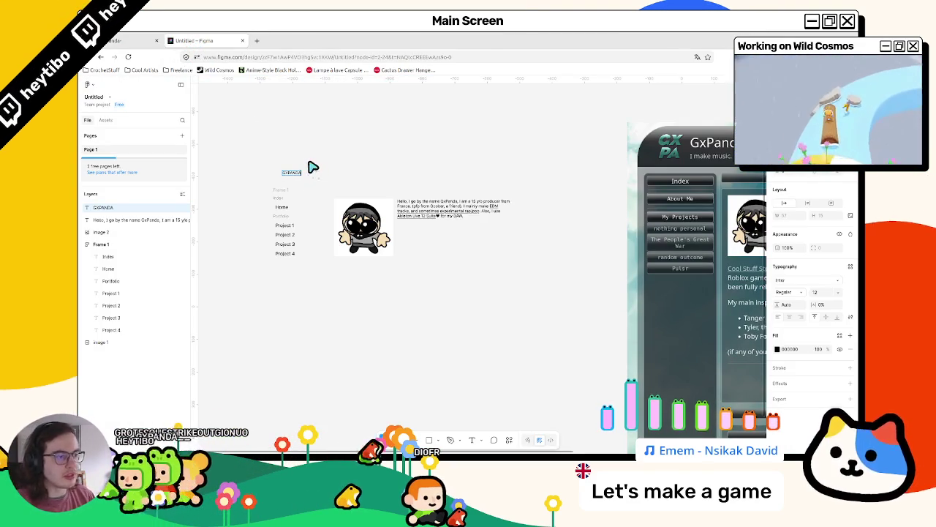
left_click(838, 292)
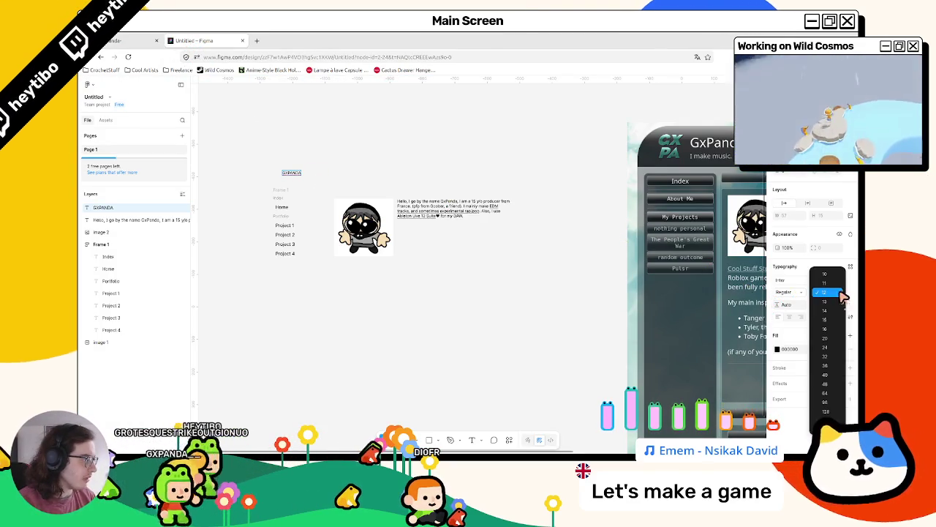
left_click(828, 359)
left_click(299, 183)
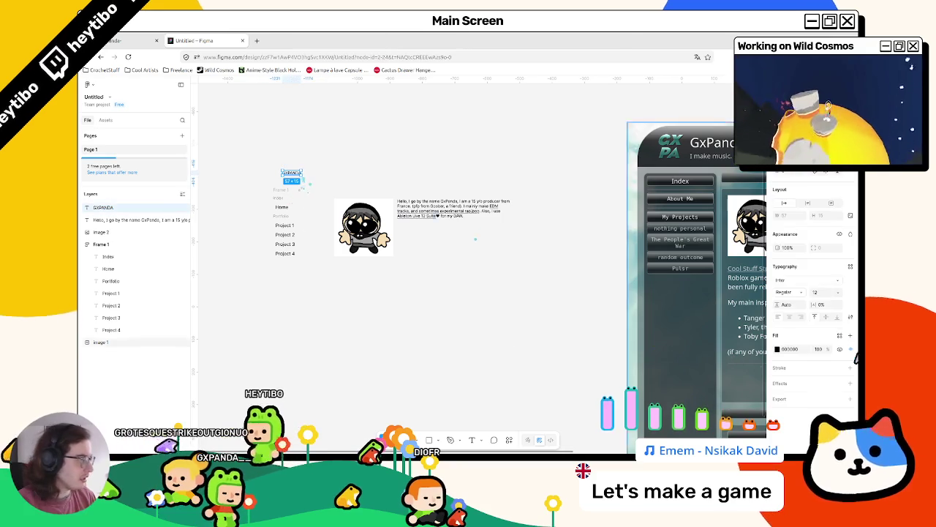
left_click(838, 292)
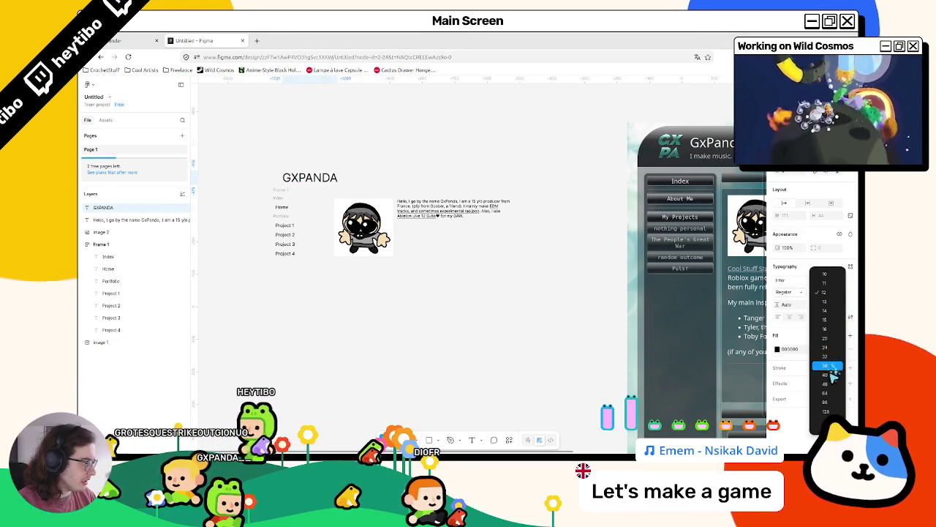
left_click(829, 386)
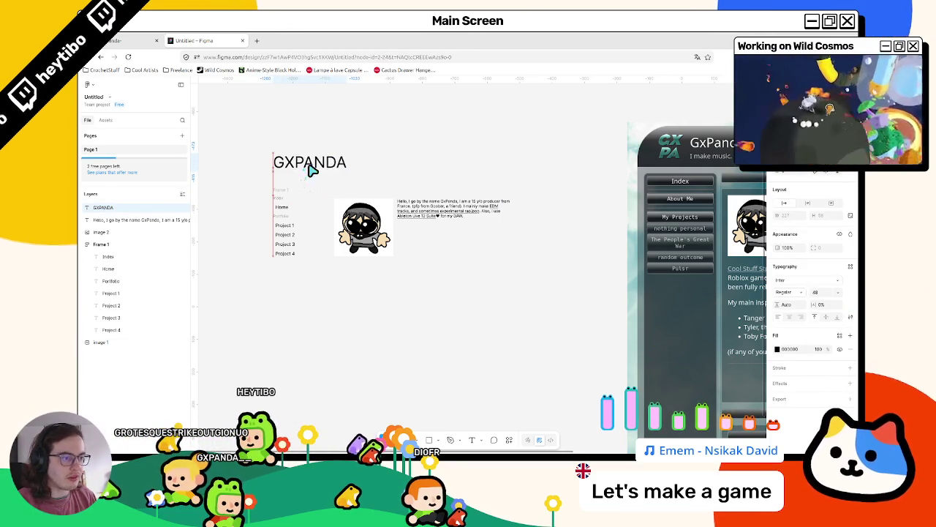
Step: Copy the 'I make music.' tagline from the site and paste it into Figma
left_click(117, 40)
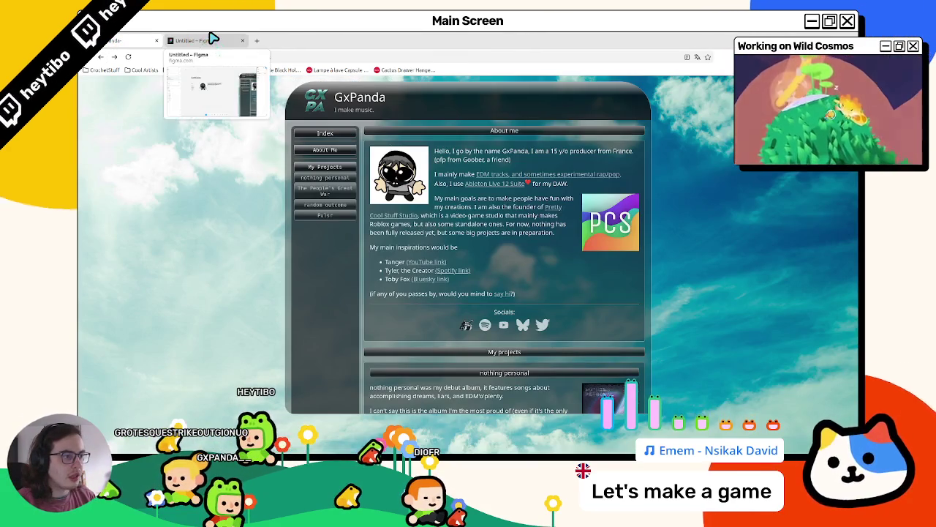
left_click(212, 38)
left_click(137, 38)
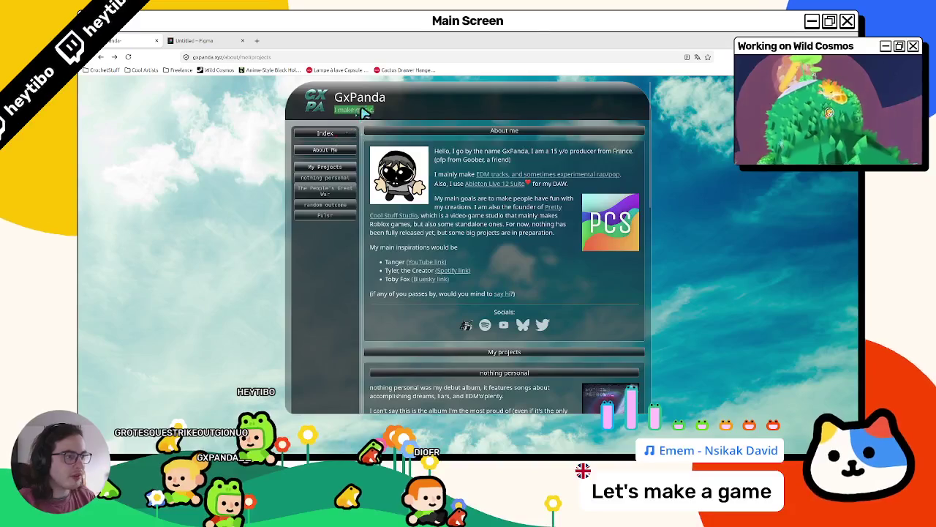
key("ctrl+Tab")
key("ctrl+v")
Step: Place 'I make music.' beside the GXPANDA title and set it to font size 16
mouse_move(465, 272)
left_mouse_down()
mouse_move(385, 184)
mouse_move(393, 172)
left_mouse_up()
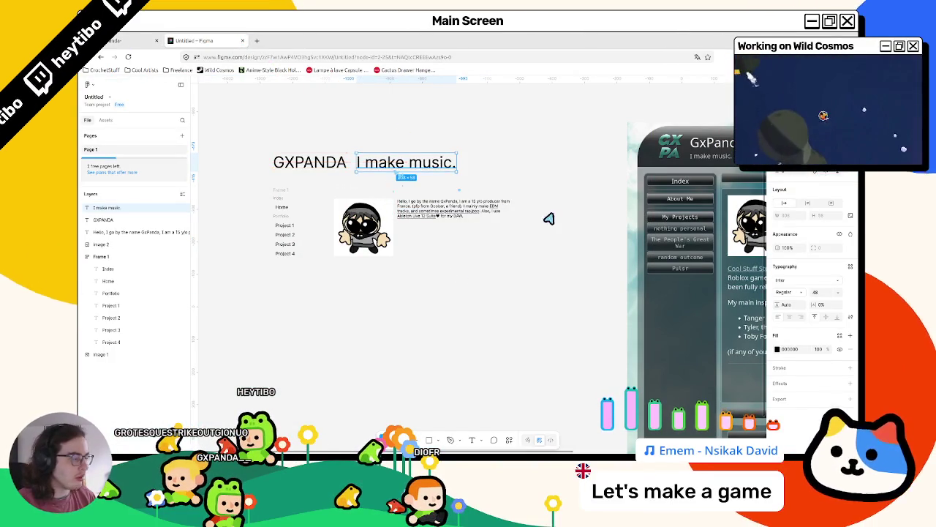
left_click(839, 292)
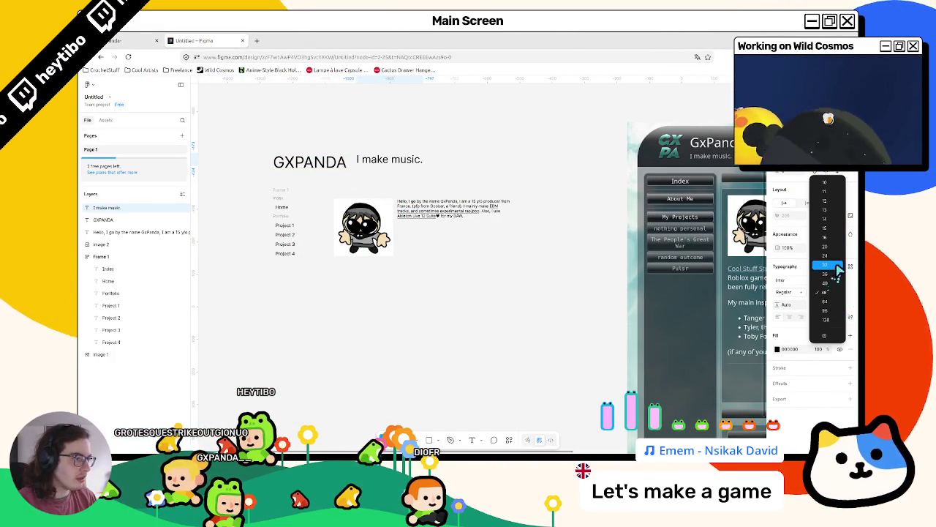
left_click(840, 268)
left_click(837, 291)
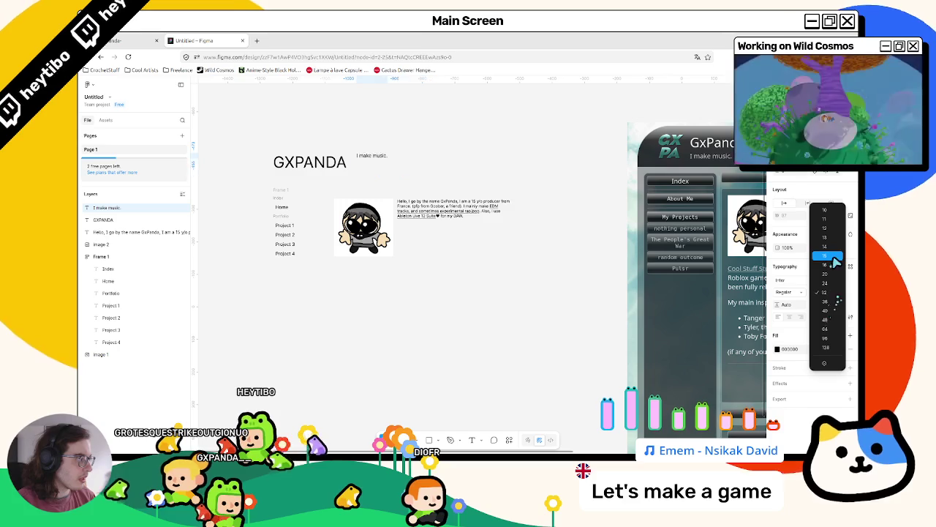
left_click(834, 267)
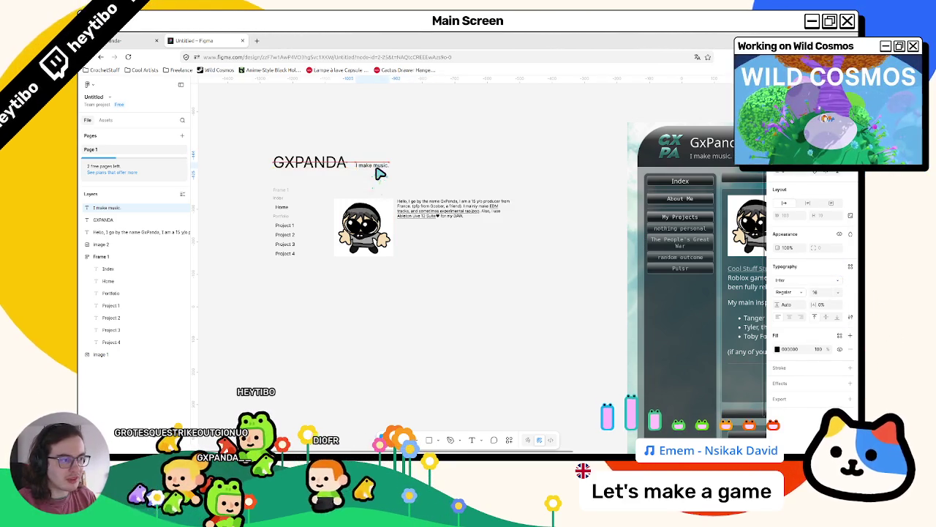
Step: Line the tagline up with GXPANDA and group both texts as Group 1
left_click_drag(370, 151, 313, 176)
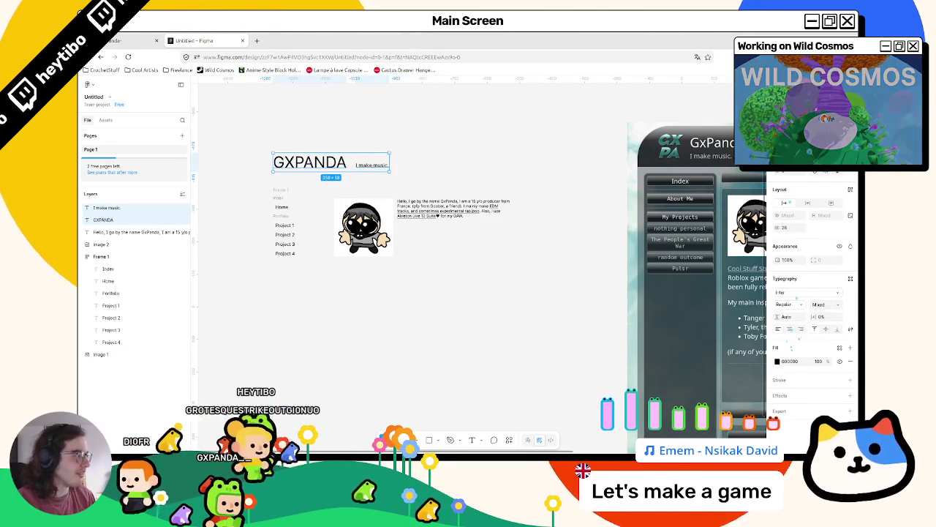
left_click(376, 169)
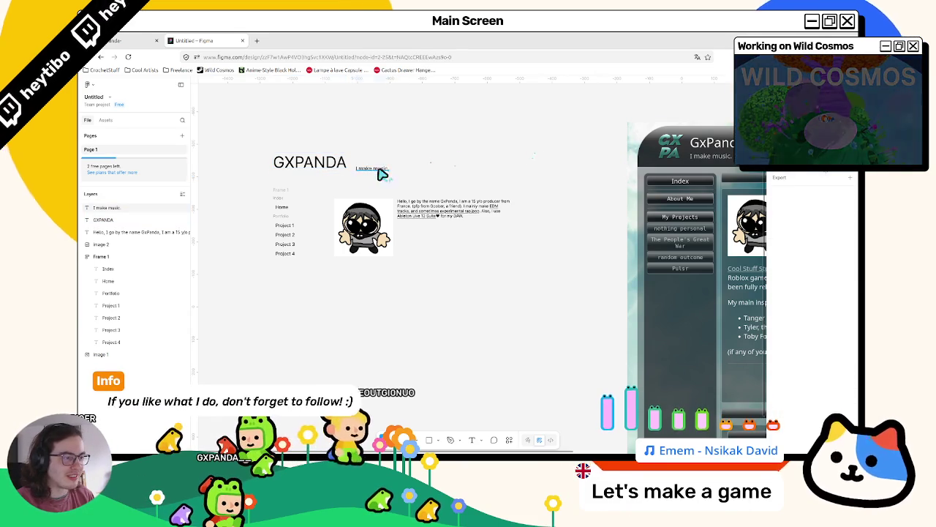
left_click_drag(380, 168, 371, 169)
left_click(403, 142)
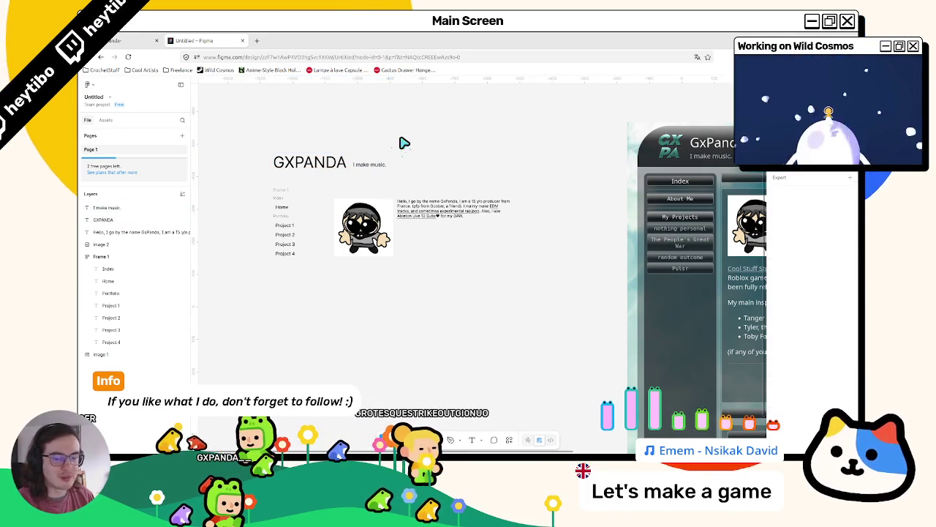
left_click(293, 210)
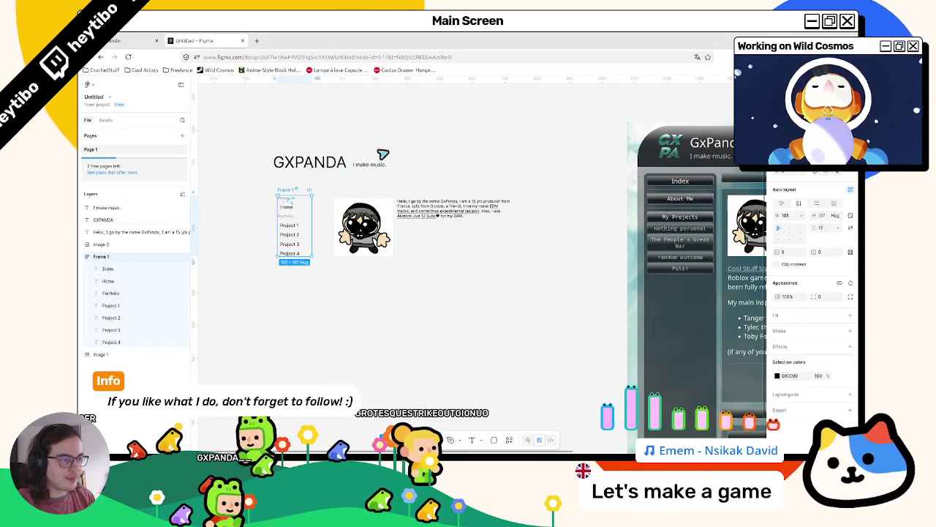
left_click_drag(409, 153, 320, 180)
key("ctrl+g")
left_click(453, 160)
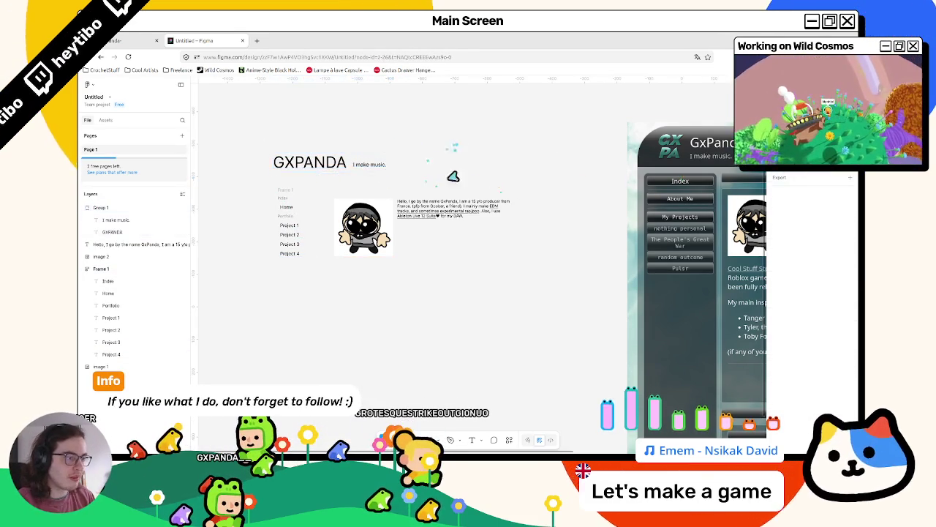
Step: Draw a 775×720 frame named Main around the avatar and bio
key("Escape")
key("Escape")
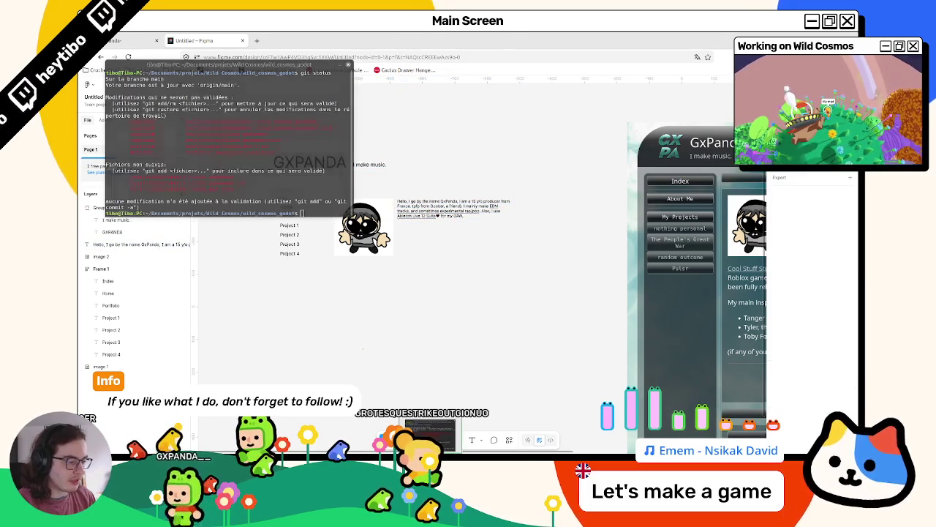
key("f")
left_click_drag(316, 184, 569, 419)
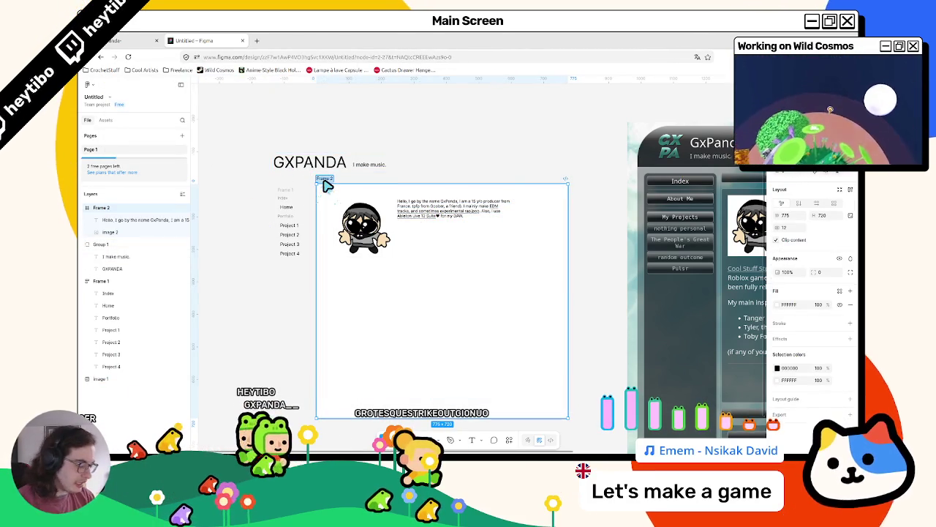
type("Main")
key("Return")
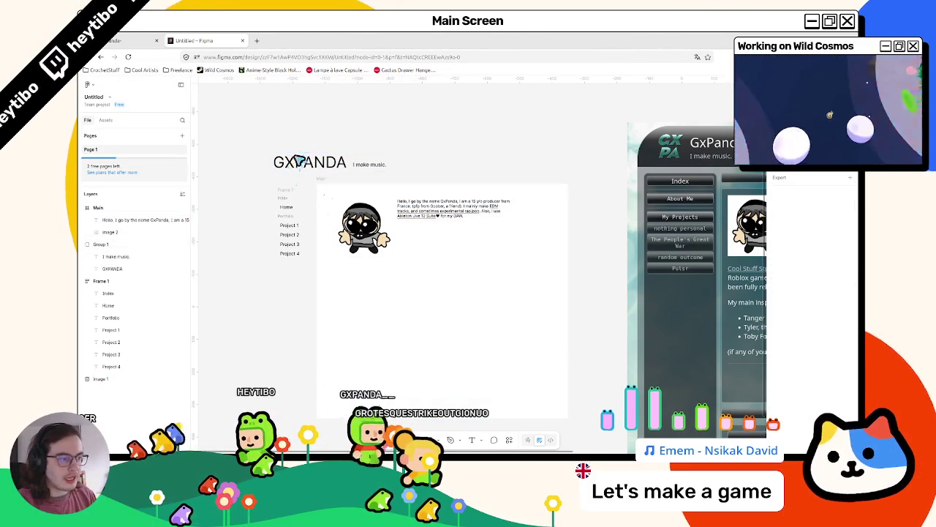
Step: Nudge the nav links frame up and bring up the live GxPanda site
left_click(287, 189)
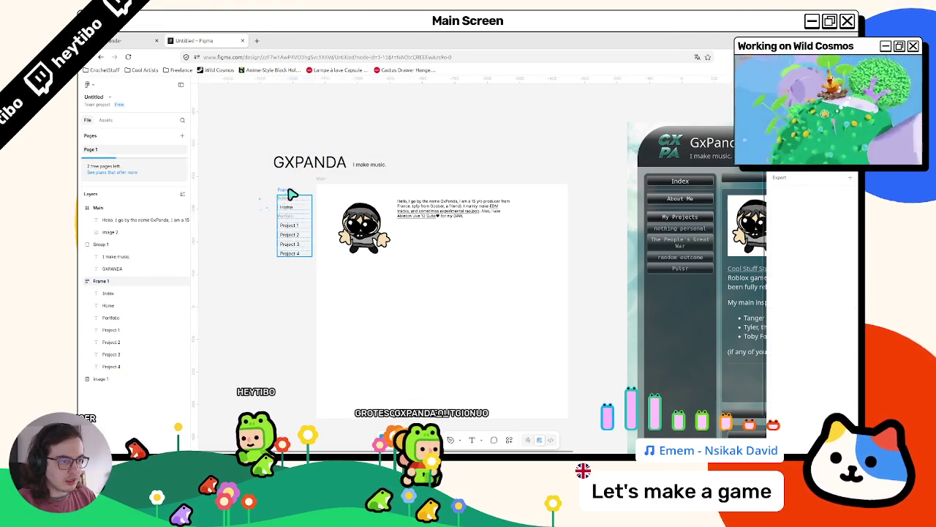
left_click_drag(292, 194, 291, 187)
key("ctrl+shift+Tab")
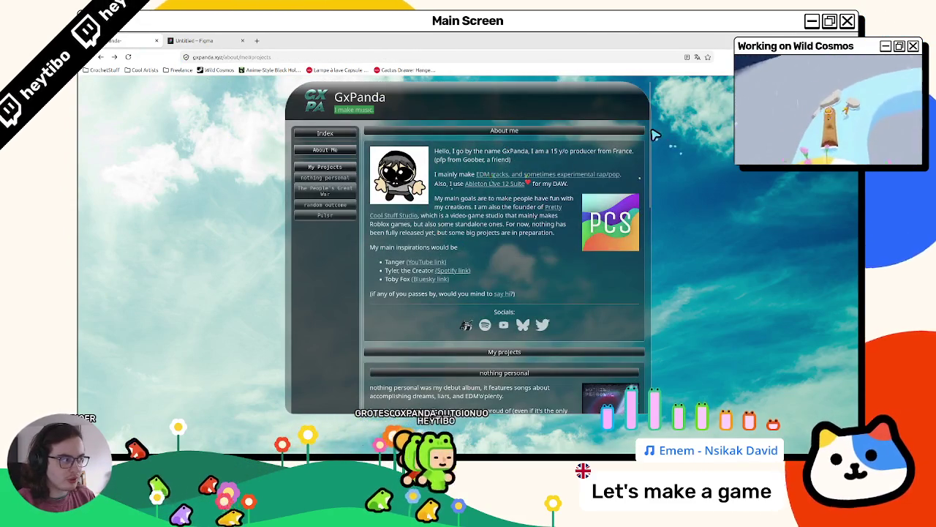
Step: Compare the live site's layout with the nav column frame in Figma
scroll(651, 134, "down", 5)
scroll(512, 205, "up", 2)
scroll(505, 206, "down", 2)
scroll(496, 208, "up", 2)
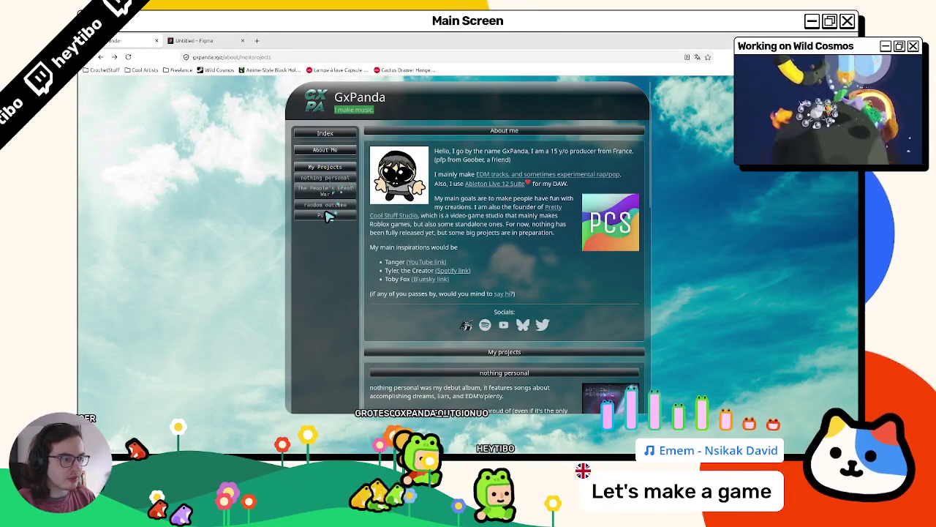
left_click(194, 40)
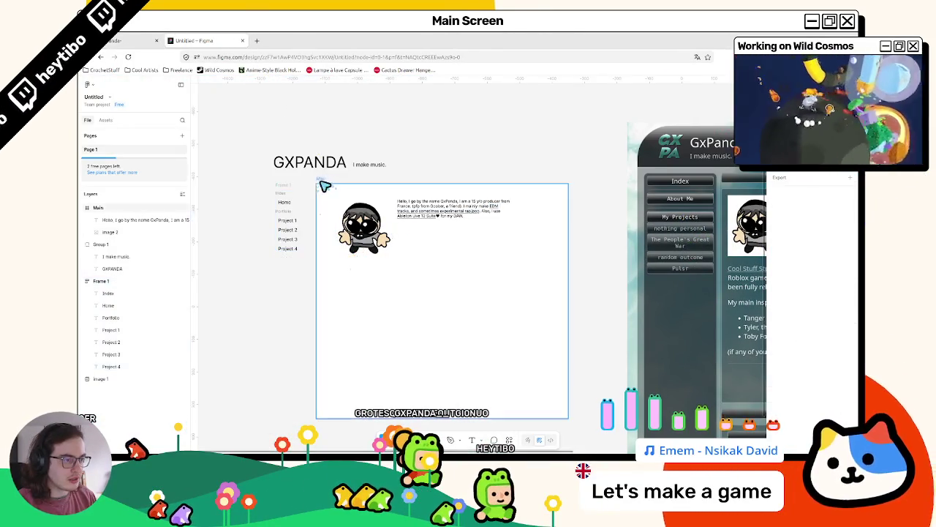
left_click(286, 212)
key("ctrl+shift+Tab")
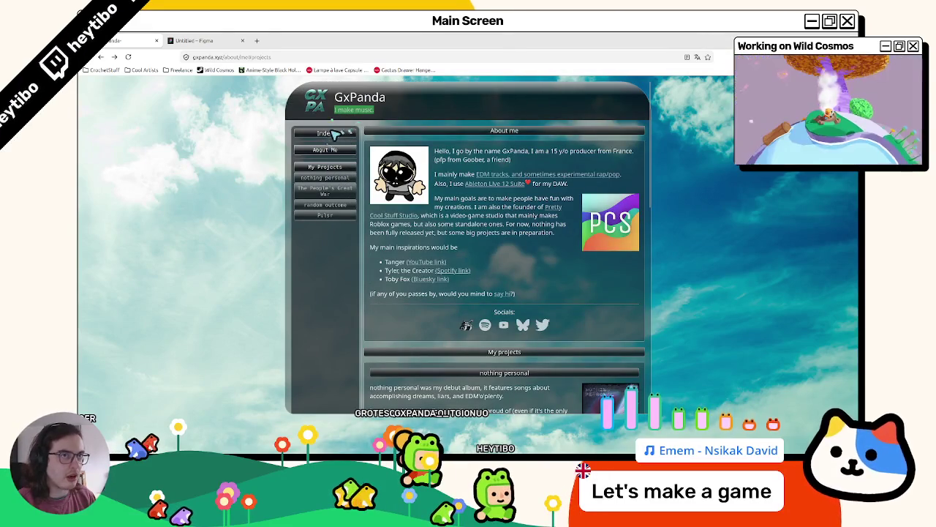
Step: Check the GxPanda title on the live site, then go back to the Figma design
scroll(334, 137, "down", 2)
scroll(343, 124, "up", 2)
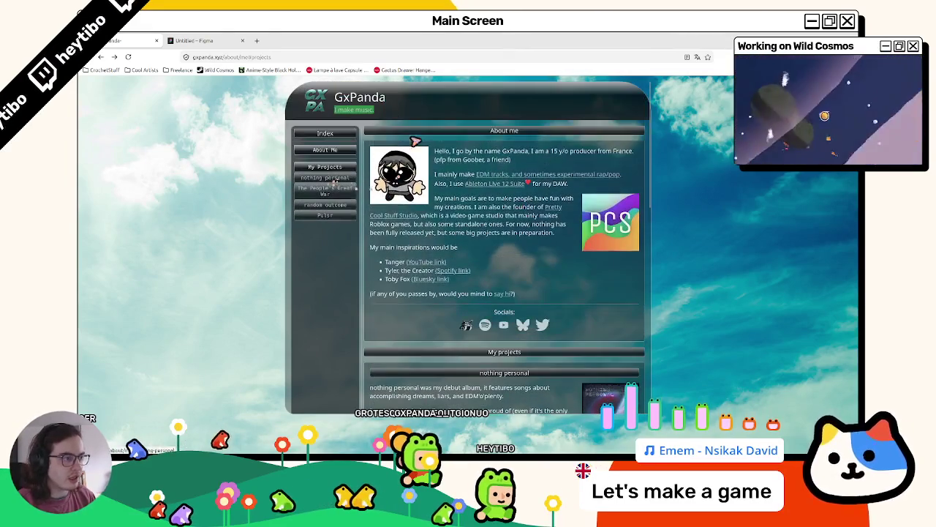
double_click(353, 101)
scroll(351, 132, "down", 2)
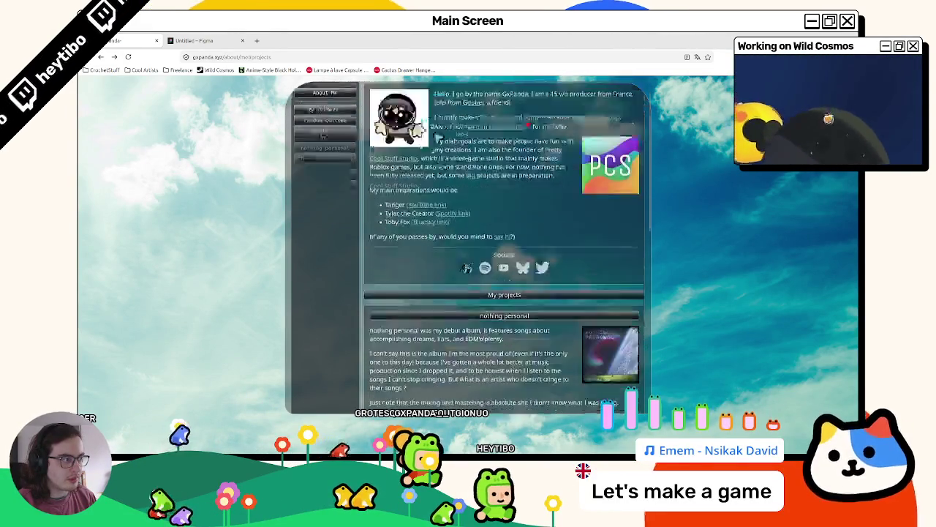
scroll(439, 150, "up", 2)
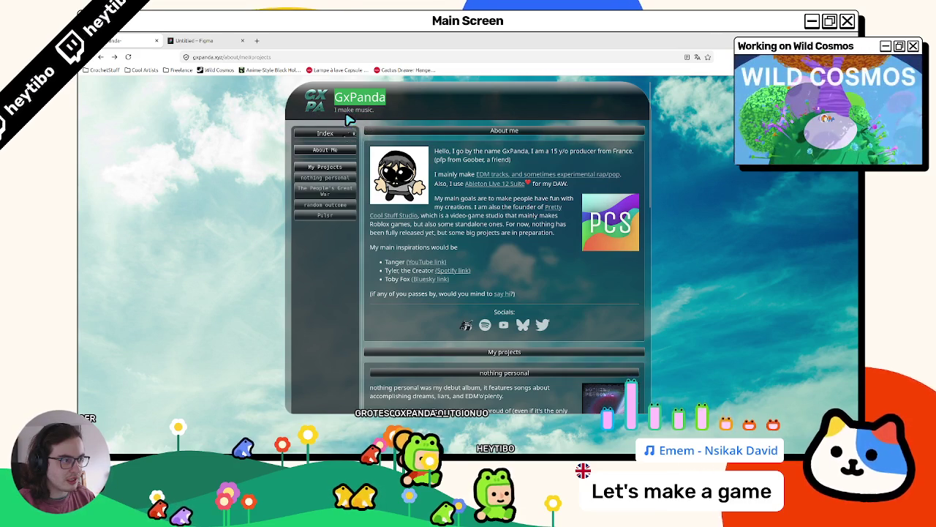
scroll(505, 205, "down", 5)
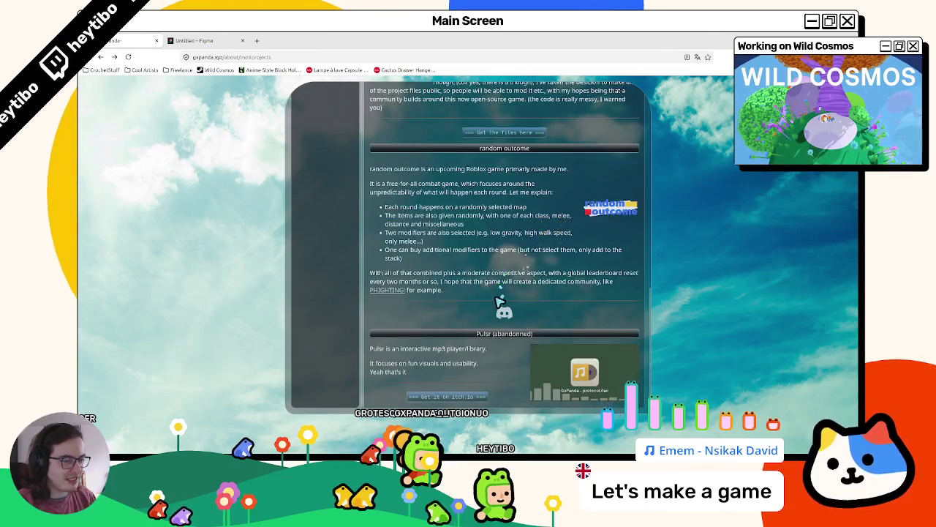
scroll(484, 325, "up", 3)
scroll(484, 325, "up", 10)
left_click(192, 40)
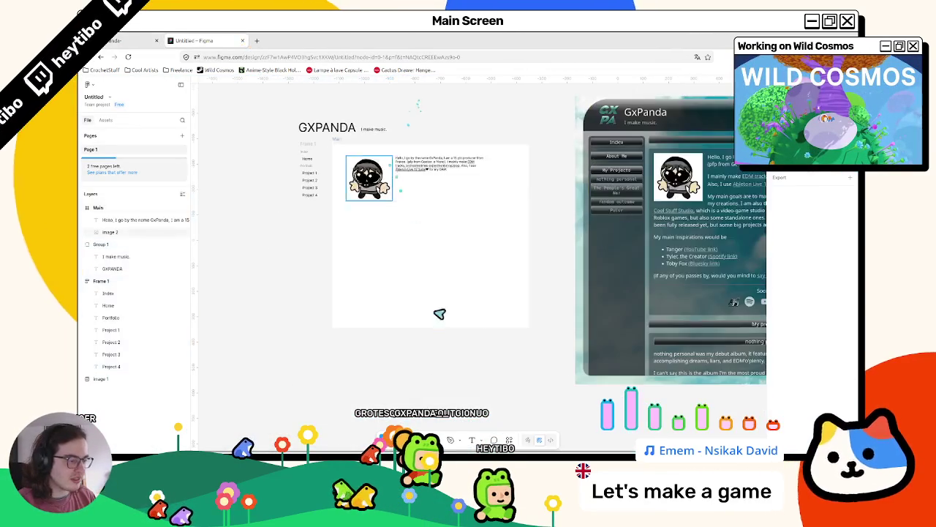
Step: Draw a frame around the whole GXPANDA design and size it 1920×1080
key("f")
mouse_move(239, 87)
left_mouse_down()
mouse_move(541, 293)
mouse_move(553, 305)
mouse_move(562, 352)
left_mouse_up()
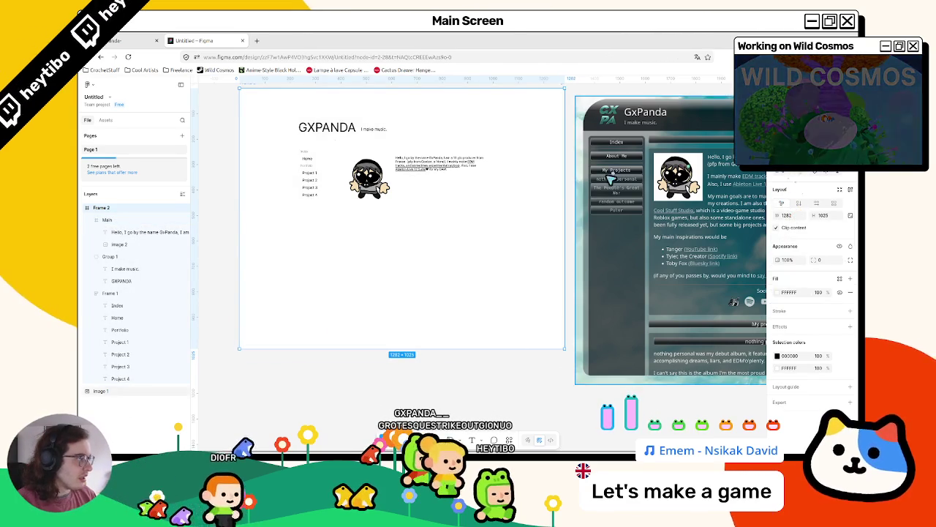
scroll(607, 179, "down", 5)
scroll(606, 160, "up", 3)
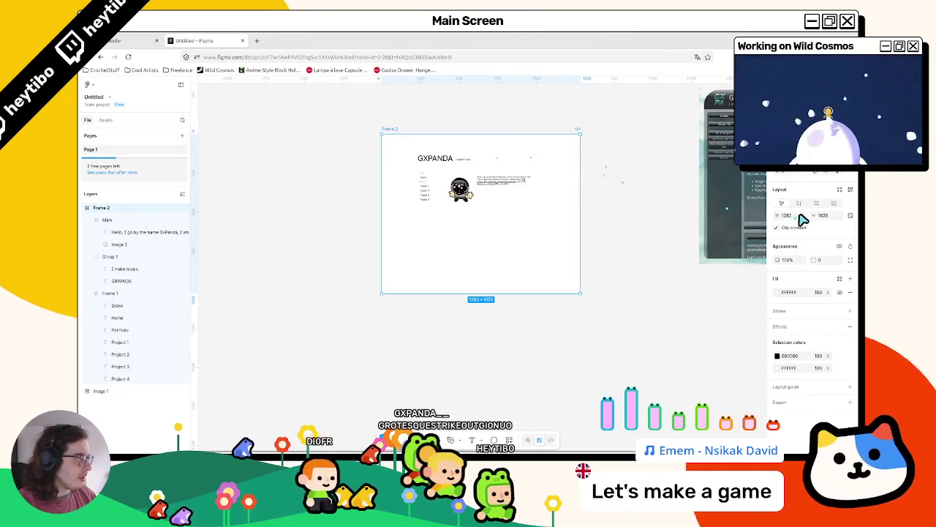
type("920")
key("Tab")
type("70")
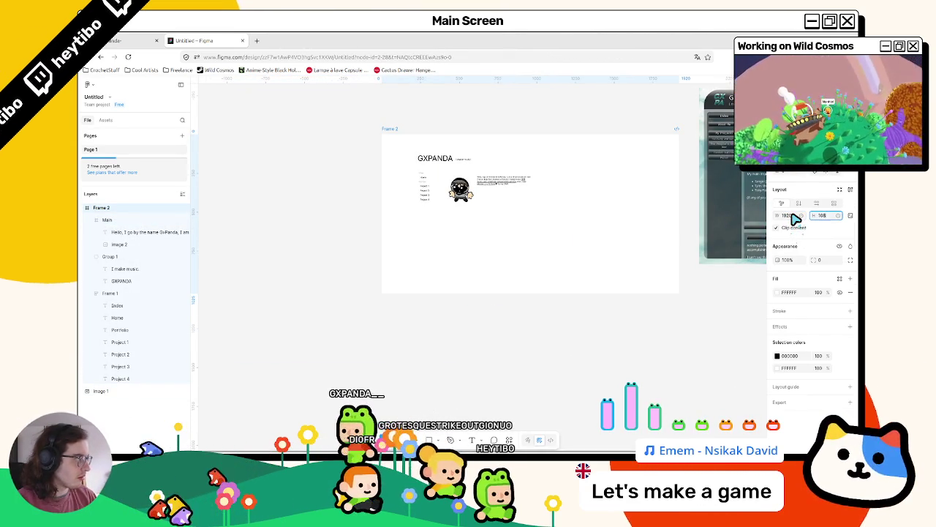
type("0")
key("Return")
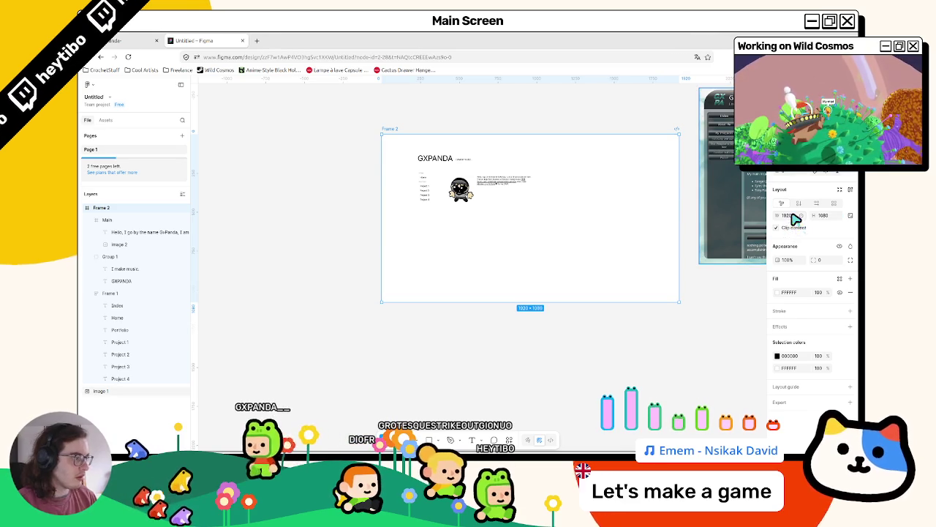
Step: Try grouping the title, nav and bio layers, shift the group right, then ungroup
left_click_drag(438, 167, 561, 282)
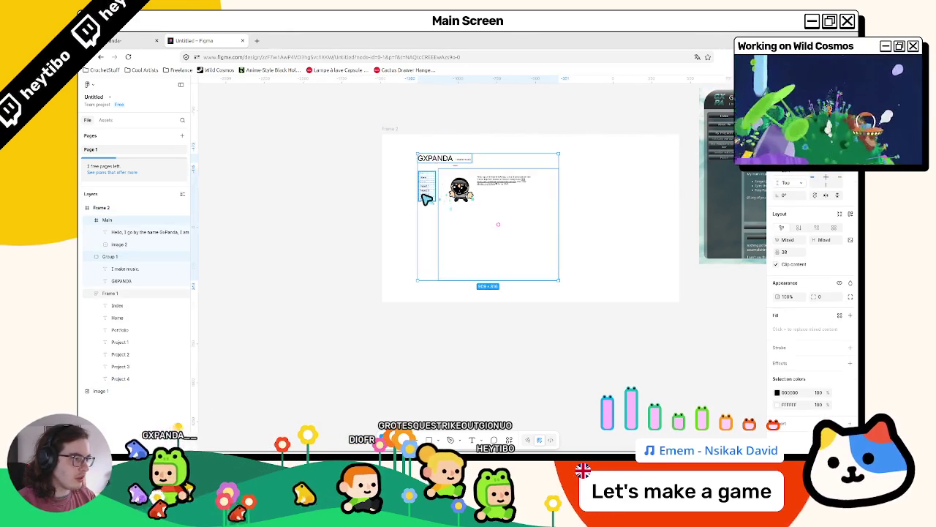
key("ctrl+g")
left_click_drag(461, 189, 502, 191)
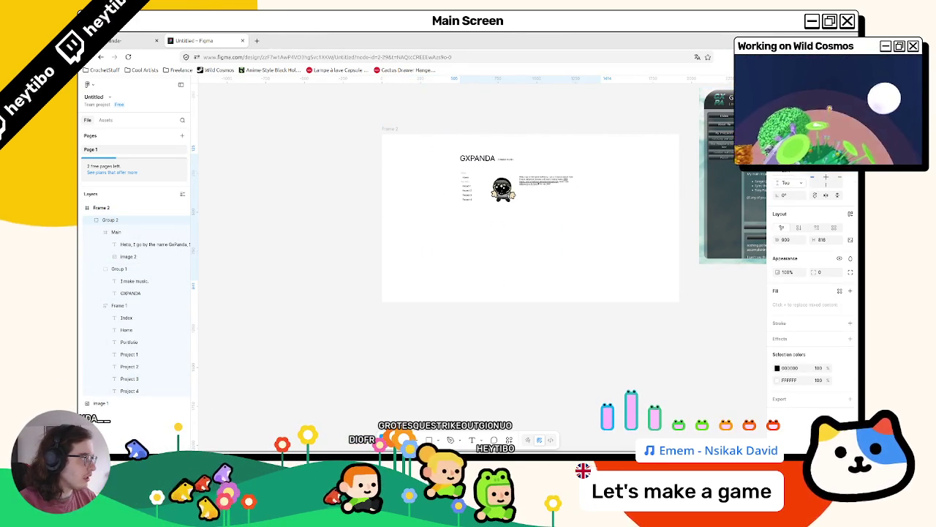
left_click(508, 178)
key("ctrl+shift+g")
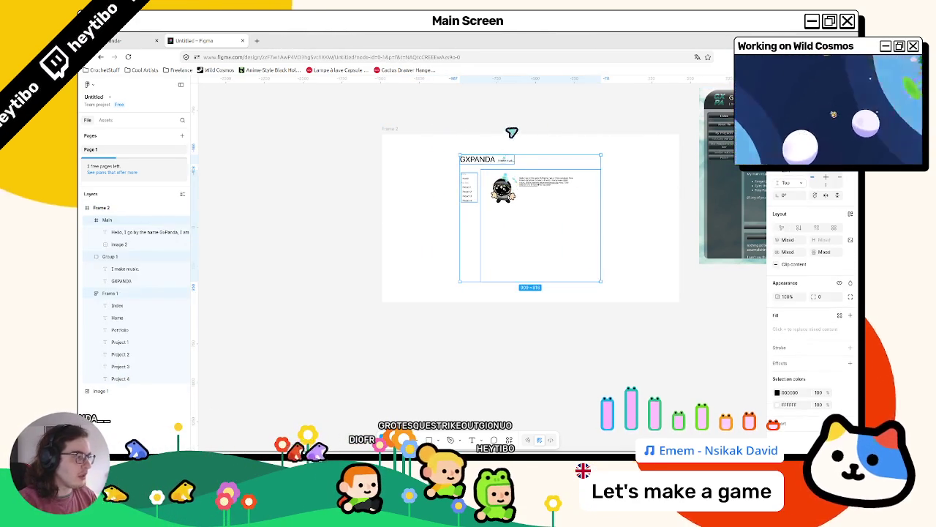
scroll(535, 197, "right", 2)
scroll(491, 220, "up", 2)
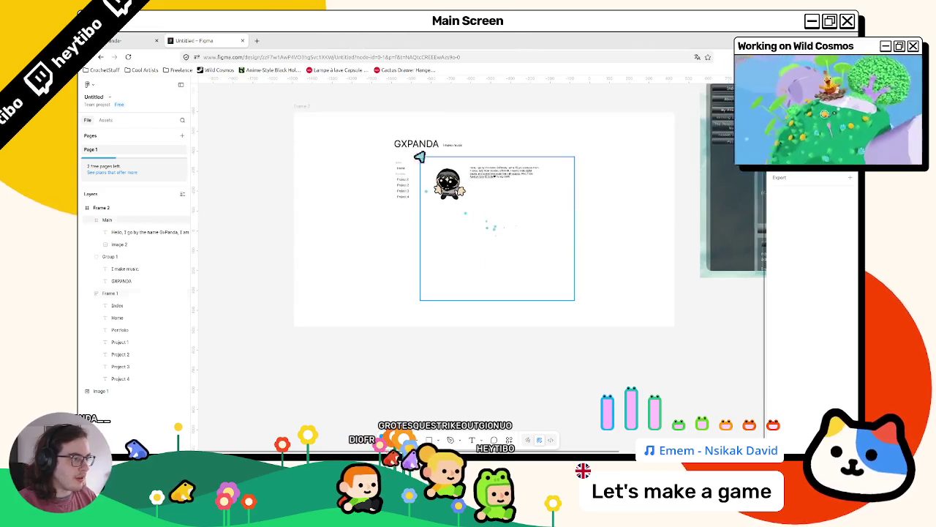
Step: Apply auto layout to Main, the title group and nav links inside the frame
left_click_drag(502, 115, 395, 158)
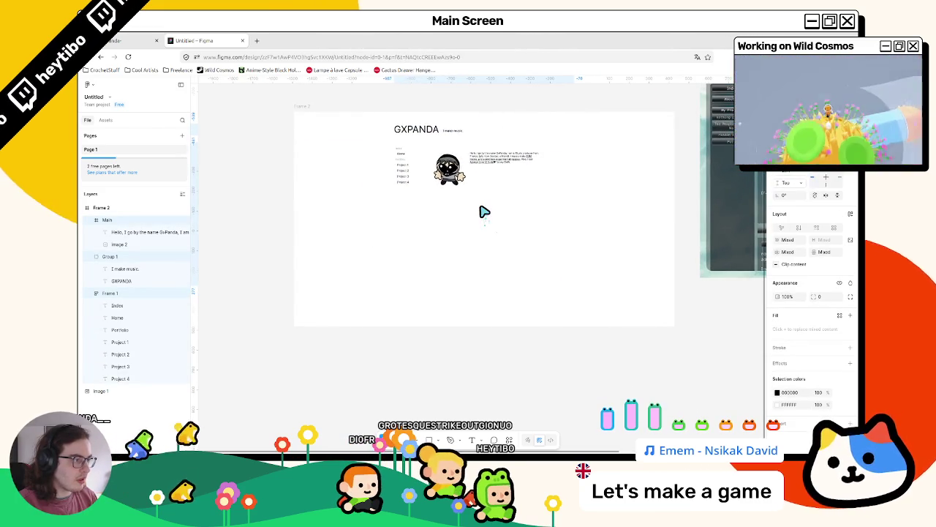
scroll(556, 249, "up", 2)
left_click(556, 249)
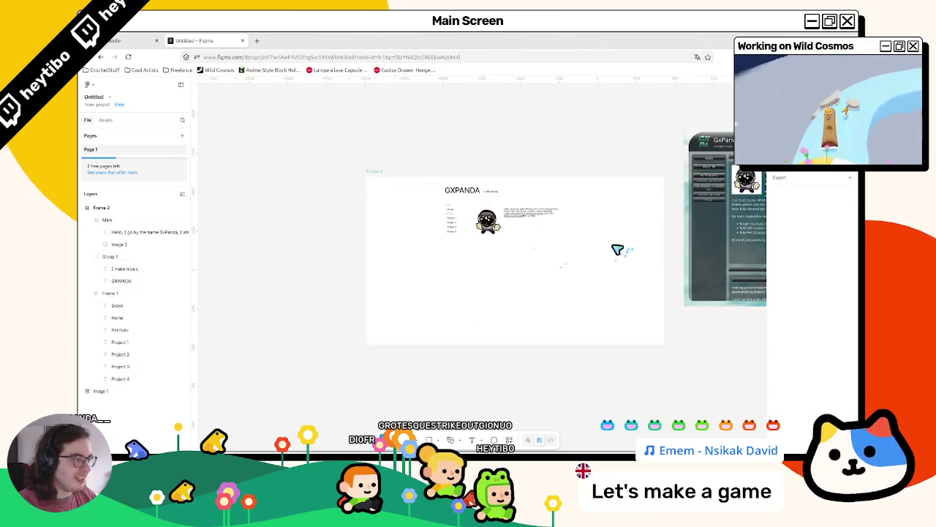
scroll(624, 249, "up", 2)
scroll(468, 253, "down", 2)
left_click(387, 122)
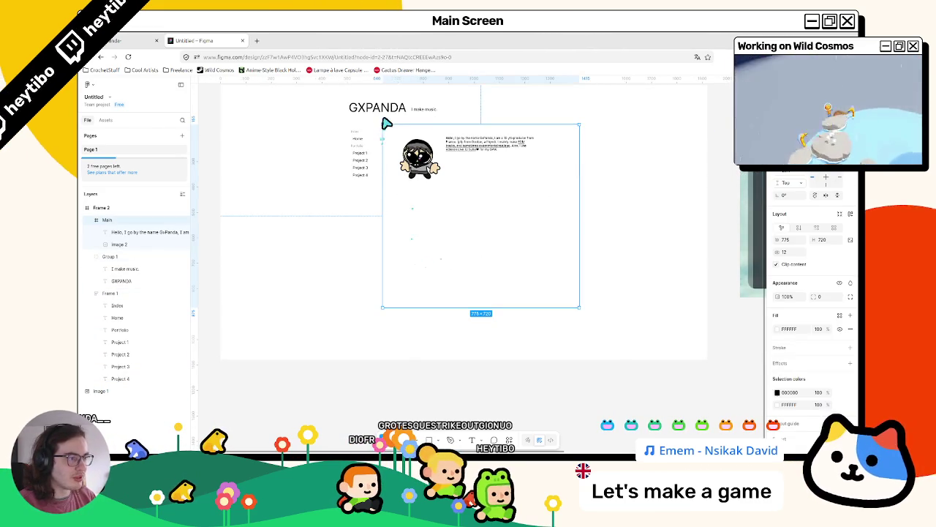
key("shift+a")
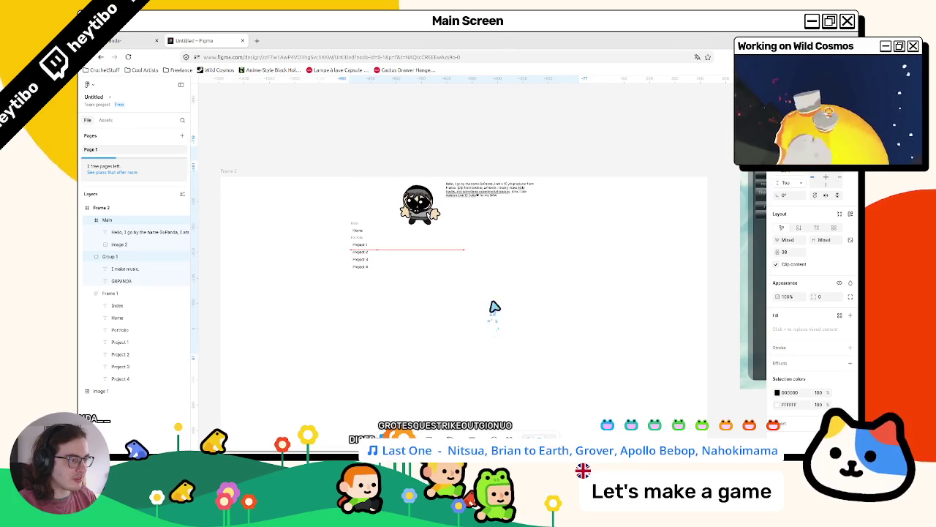
key("ctrl+z")
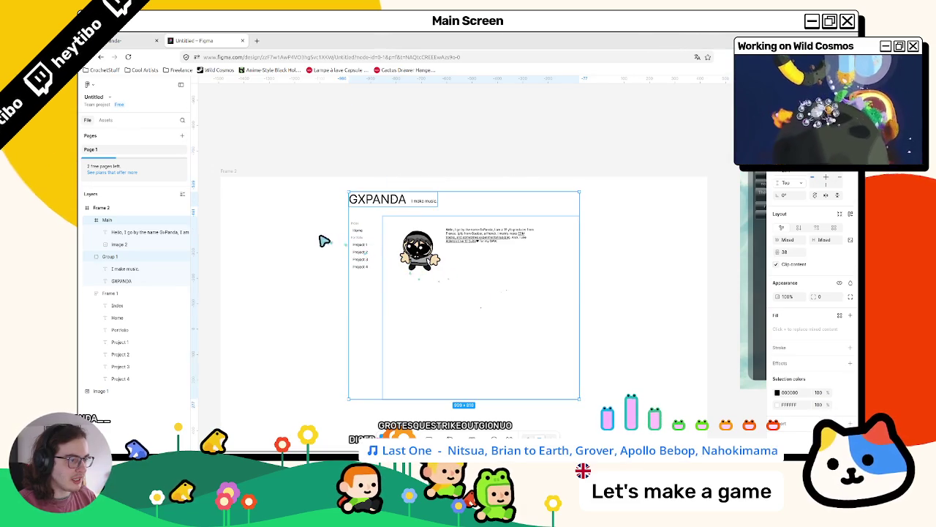
key("Escape")
key("ctrl+shift+z")
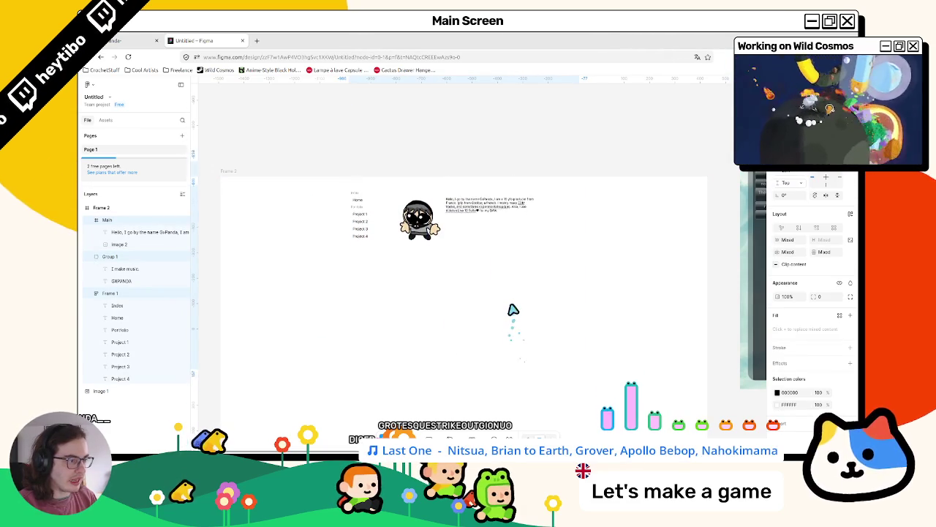